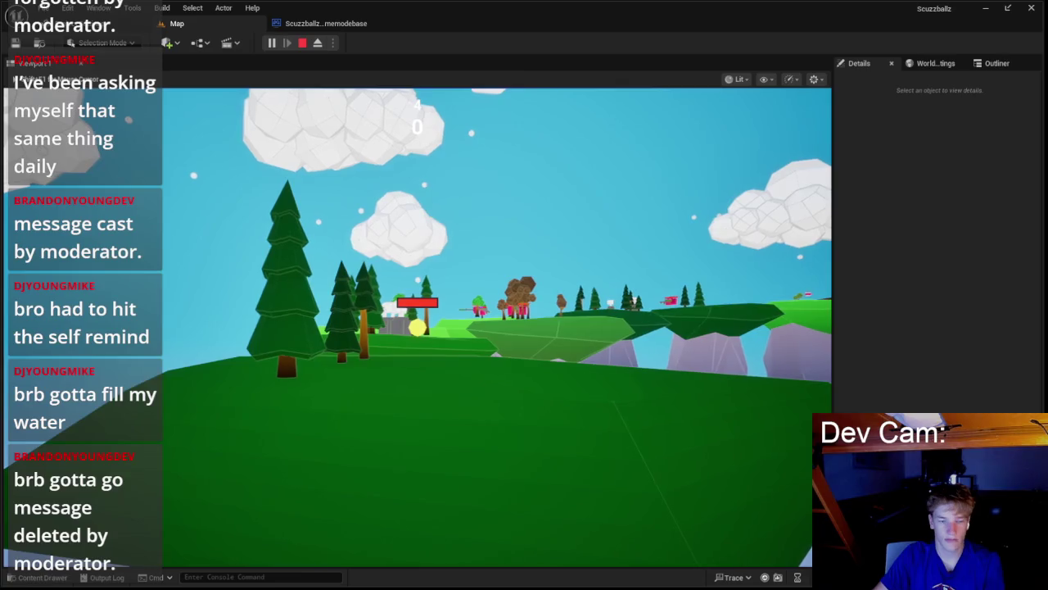
- End the Play-In-Editor session with Esc and return to the Map level viewport
{"action": "key", "text": "Escape"}
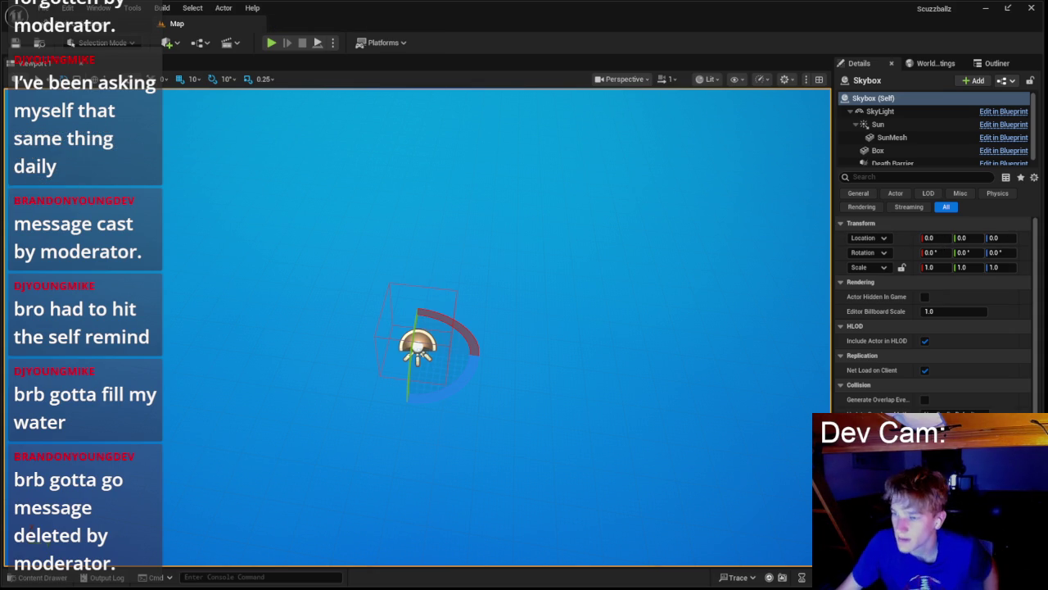
- Bring up the Notepad agenda notes from the taskbar and drag them over the viewport
{"action": "left_click", "coordinate": [786, 574]}
{"action": "left_click_drag", "start_coordinate": [952, 131], "coordinate": [747, 126]}
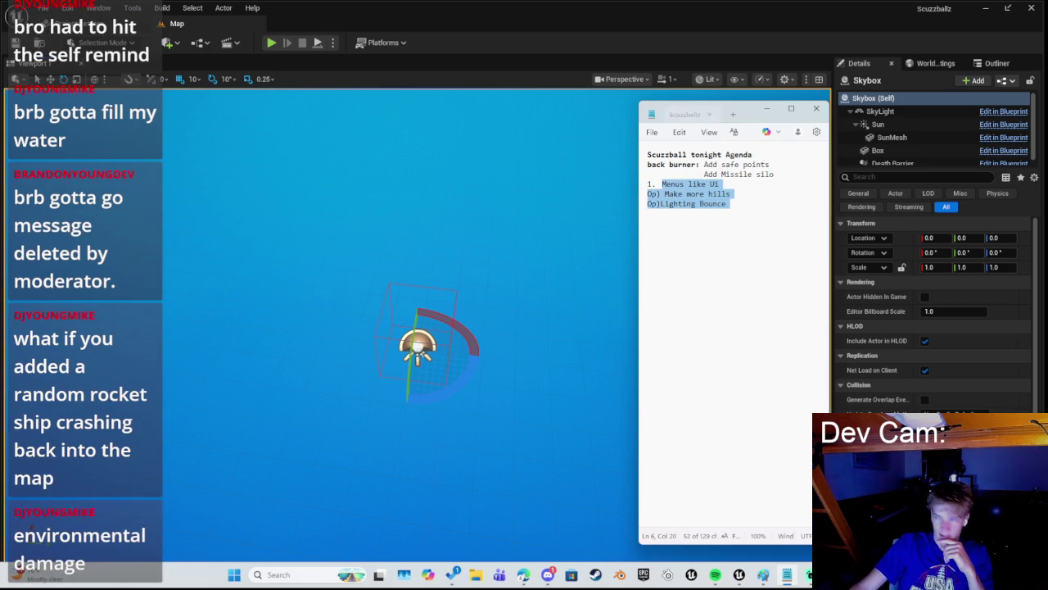
- Put the Notepad agenda behind the Unreal editor so the Map level shows again
{"action": "left_click", "coordinate": [767, 108]}
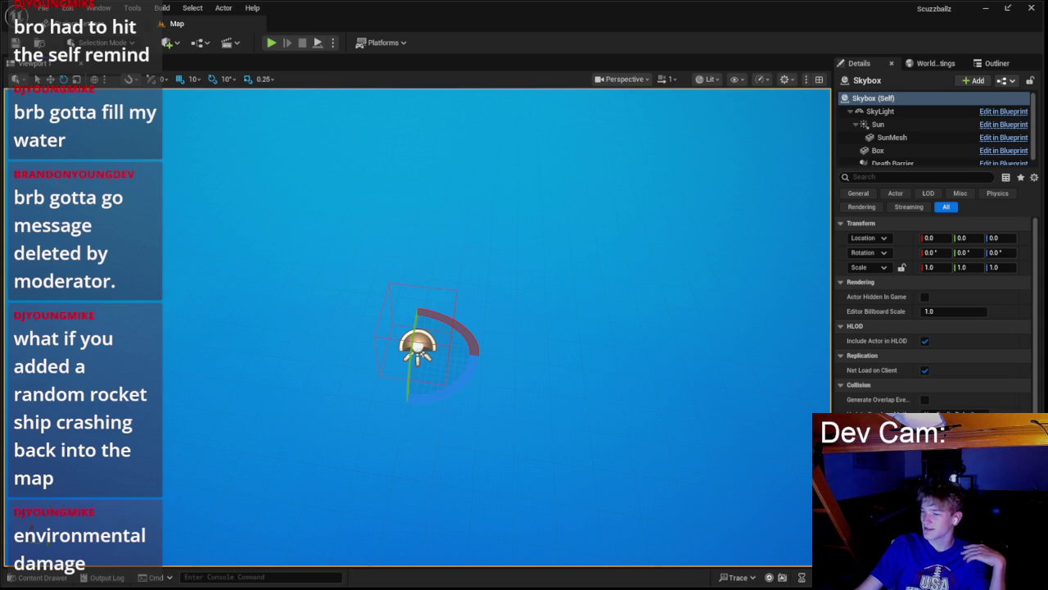
- Start a playtest, adjust the FOV slider in the game settings, then begin playing
{"action": "left_click", "coordinate": [271, 44]}
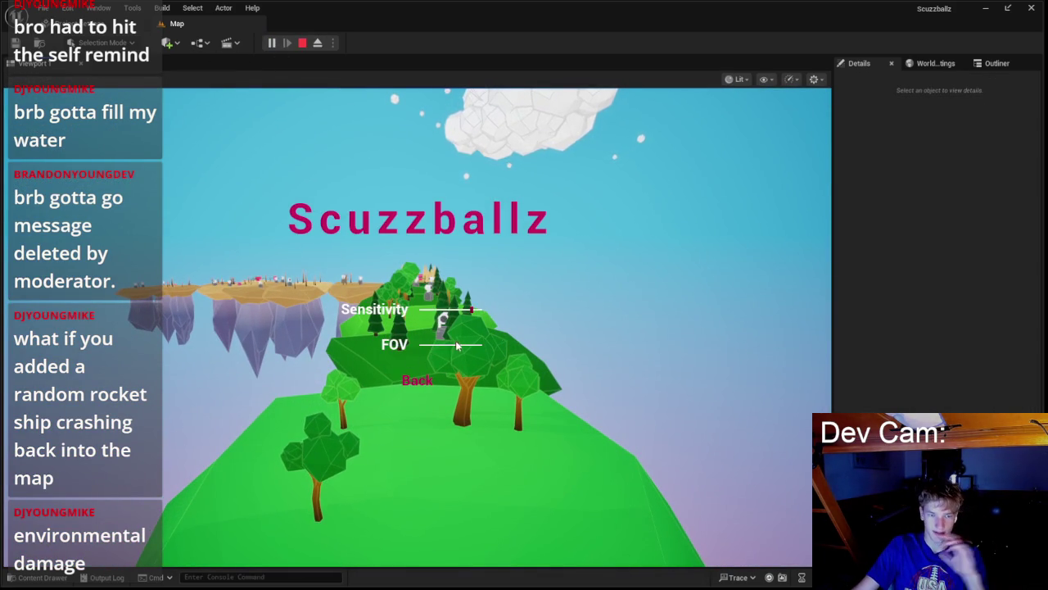
{"action": "mouse_move", "coordinate": [457, 346]}
{"action": "left_mouse_down"}
{"action": "mouse_move", "coordinate": [475, 345]}
{"action": "mouse_move", "coordinate": [455, 344]}
{"action": "left_mouse_up"}
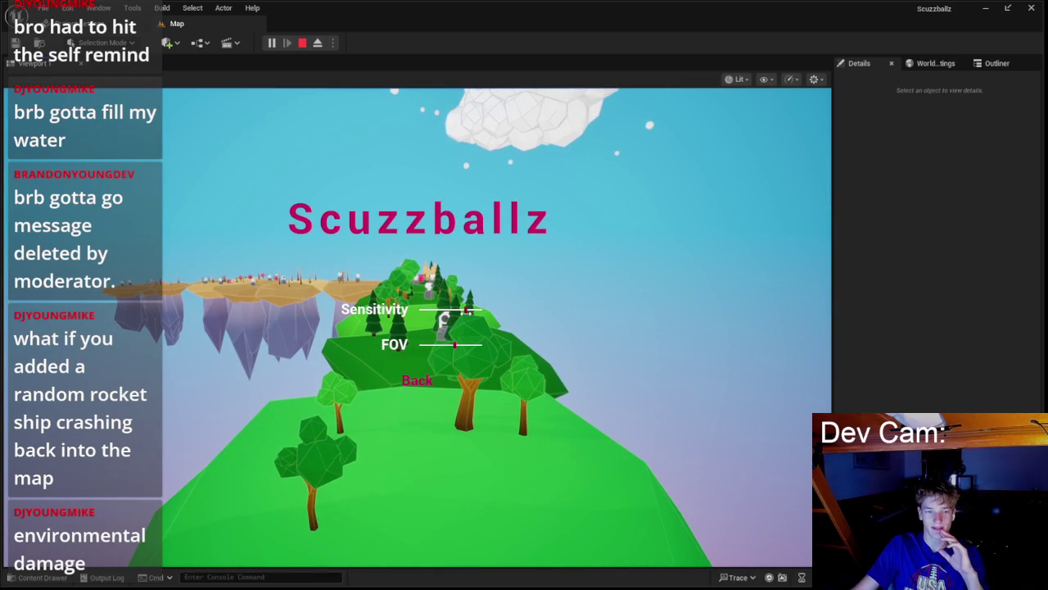
{"action": "left_click", "coordinate": [417, 310]}
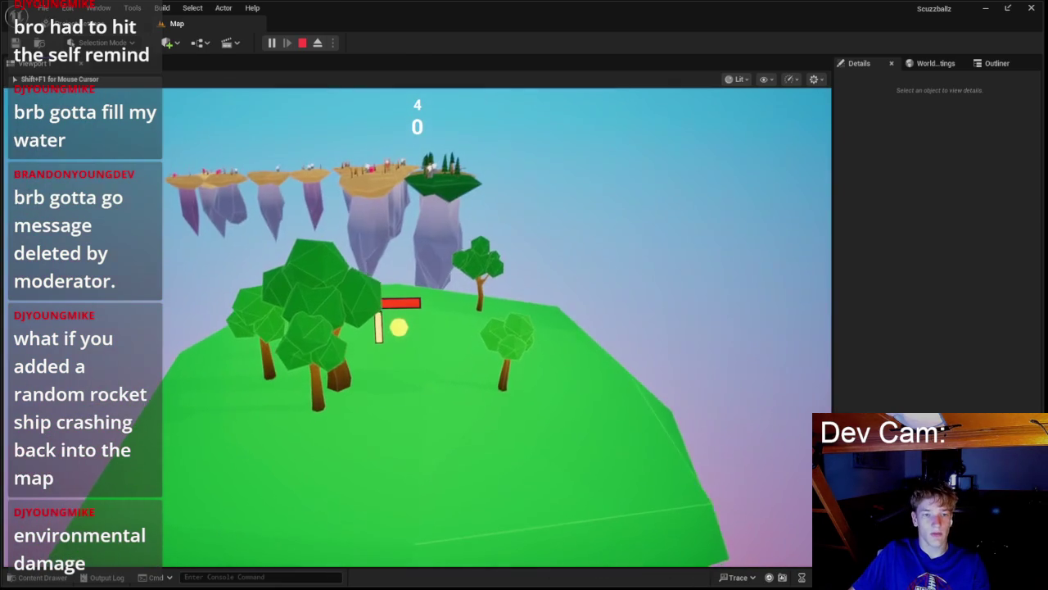
- Stop the playtest and open ScuzzballzGamemodebase from the Content Drawer to its EventGraph
{"action": "key", "text": "Escape"}
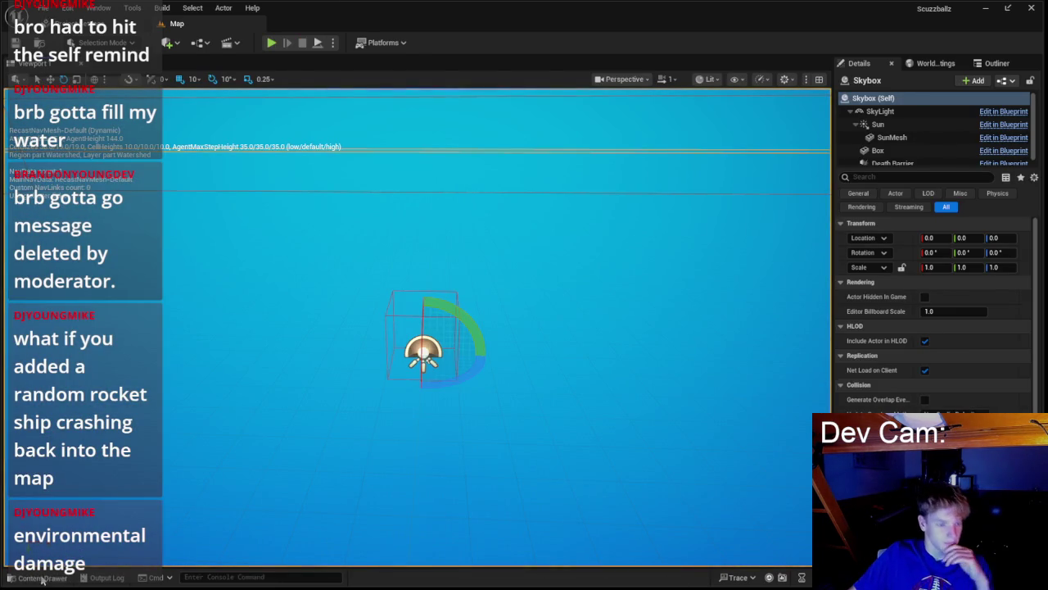
{"action": "left_click", "coordinate": [43, 577]}
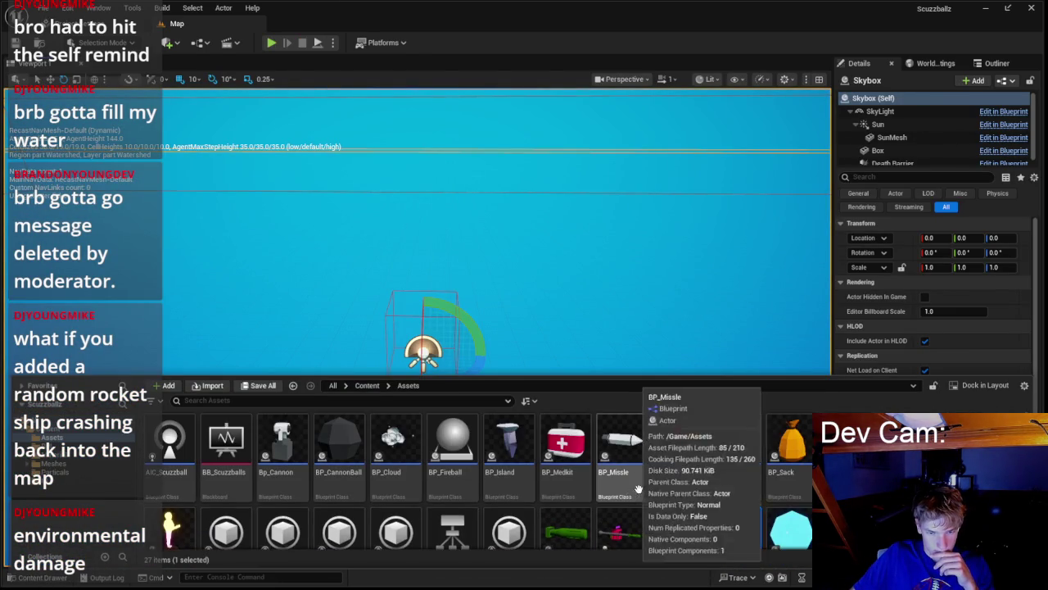
{"action": "scroll", "coordinate": [637, 489], "scroll_direction": "down", "scroll_amount": 1}
{"action": "scroll", "coordinate": [729, 502], "scroll_direction": "up", "scroll_amount": 1}
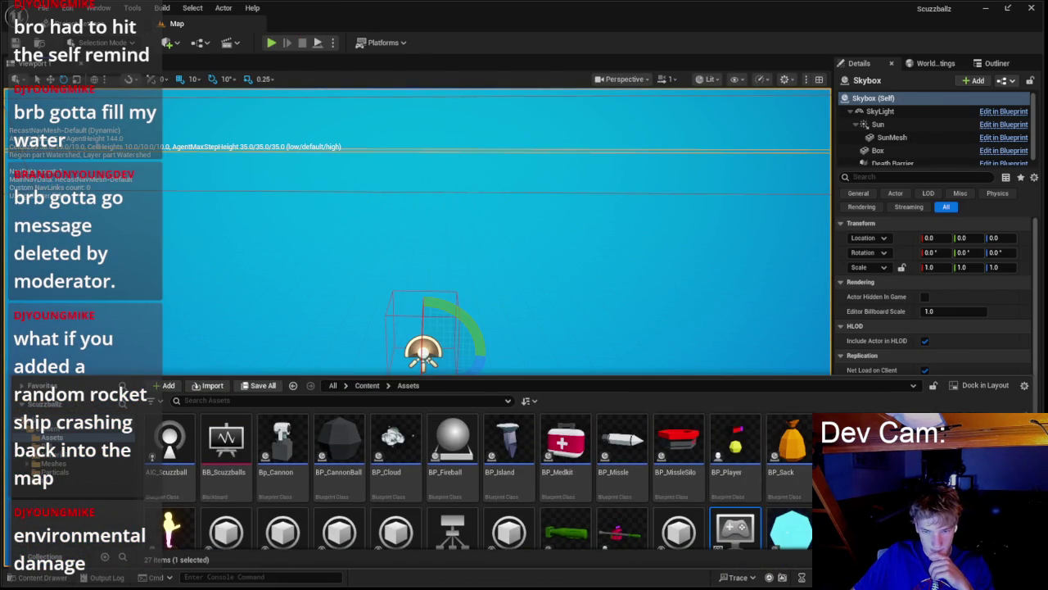
{"action": "scroll", "coordinate": [724, 514], "scroll_direction": "down", "scroll_amount": 1}
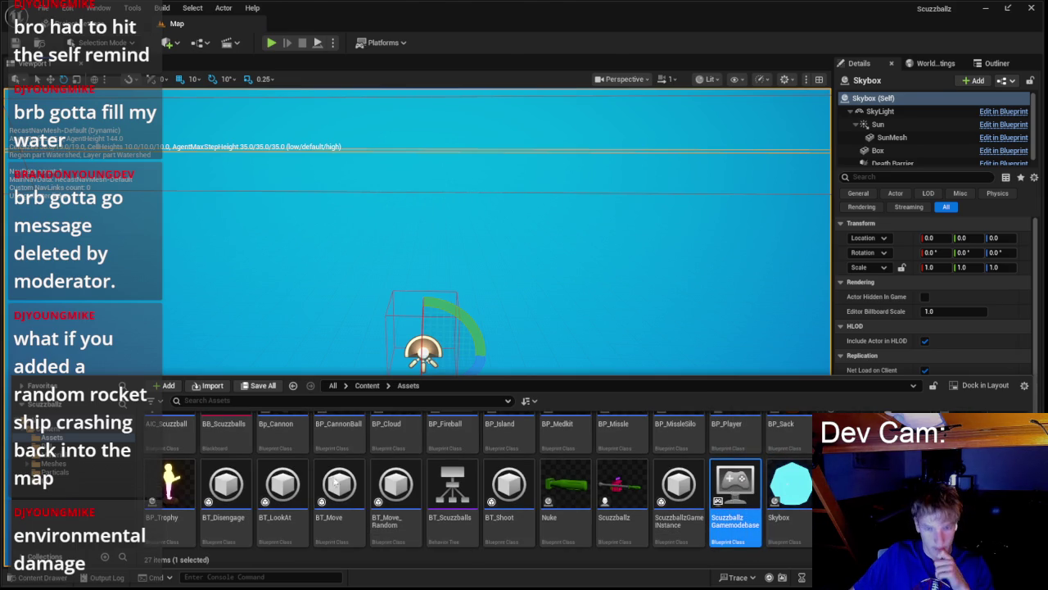
{"action": "key", "text": "Return"}
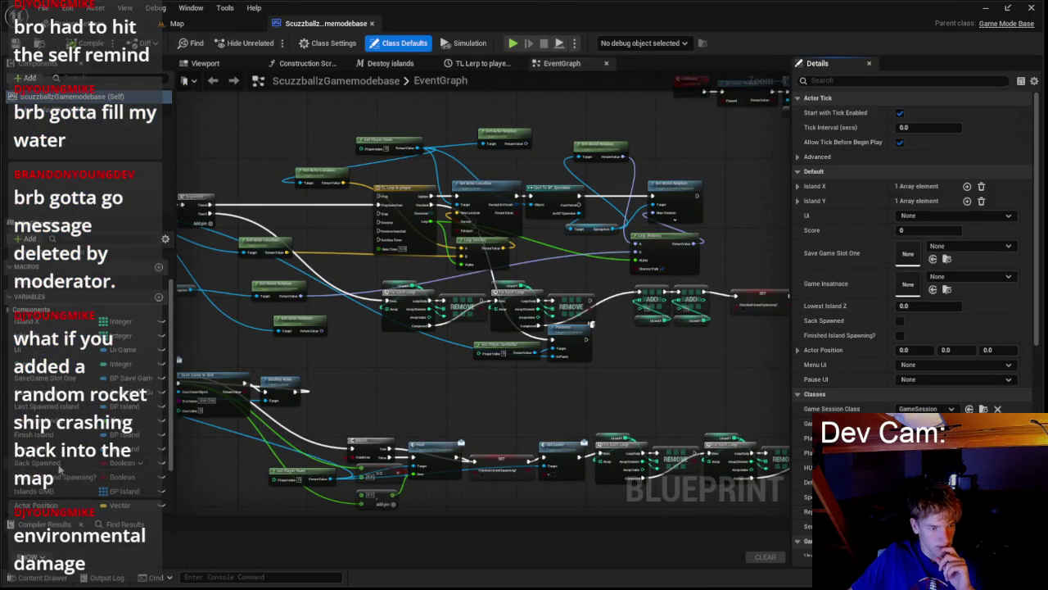
- Duplicate the Island X and Island Y variables to create Island X_0 and Island Y_0
{"action": "left_click", "coordinate": [55, 373]}
{"action": "key", "text": "ctrl+w"}
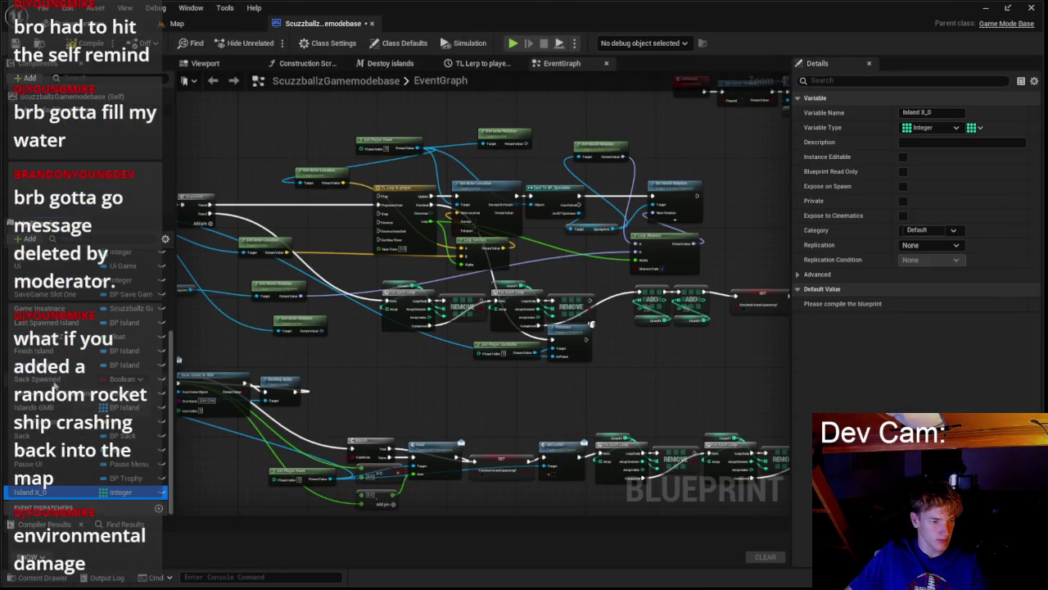
{"action": "scroll", "coordinate": [56, 466], "scroll_direction": "up", "scroll_amount": 5}
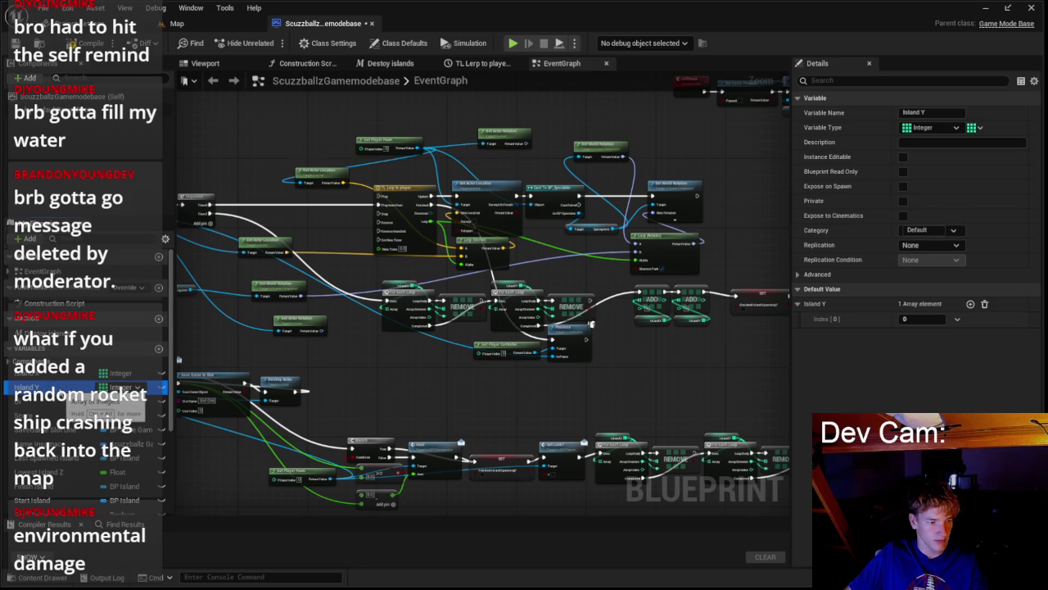
{"action": "key", "text": "ctrl+w"}
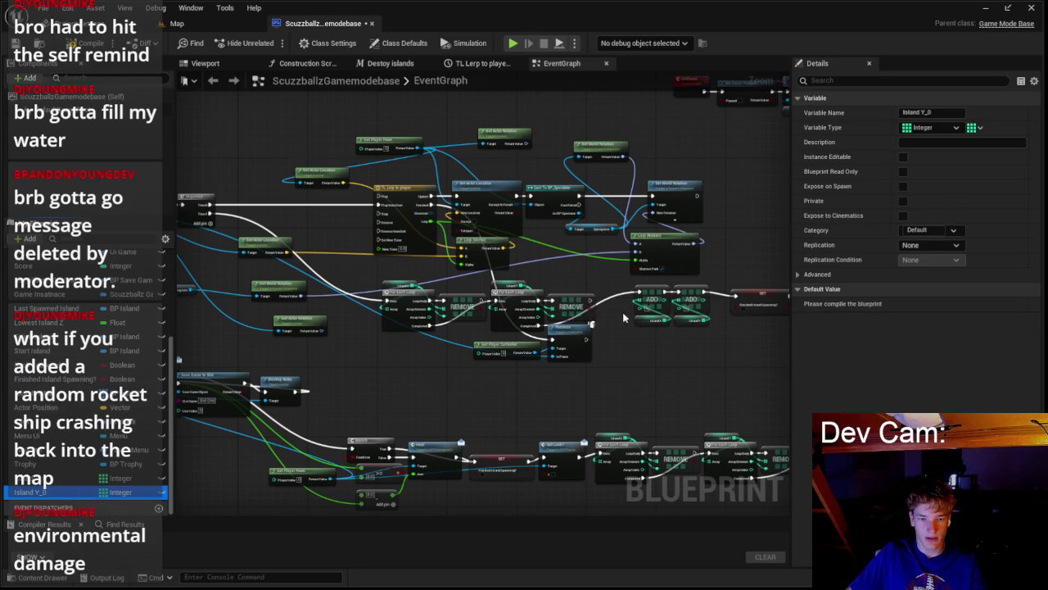
{"action": "scroll", "coordinate": [624, 317], "scroll_direction": "up", "scroll_amount": 2}
- Delete the island For Each and REMOVE loop nodes from the event graph
{"action": "left_click", "coordinate": [580, 351], "text": "ctrl"}
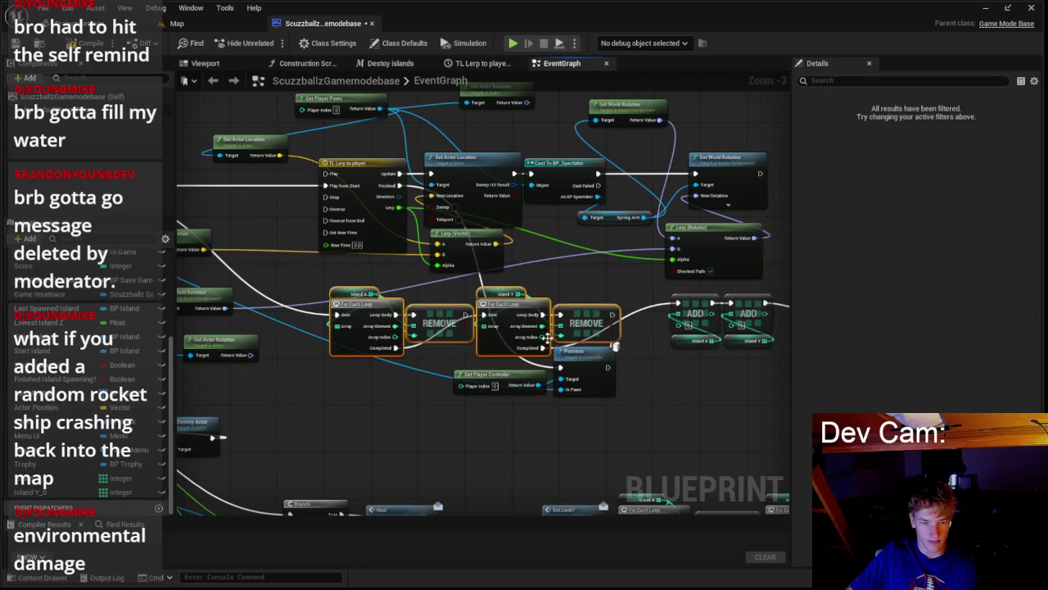
{"action": "key", "text": "Delete"}
{"action": "left_click_drag", "start_coordinate": [411, 310], "coordinate": [594, 327]}
{"action": "mouse_move", "coordinate": [279, 214]}
{"action": "left_mouse_down"}
{"action": "mouse_move", "coordinate": [534, 262]}
{"action": "mouse_move", "coordinate": [623, 328]}
{"action": "mouse_move", "coordinate": [610, 323]}
{"action": "left_mouse_up"}
{"action": "key", "text": "Escape"}
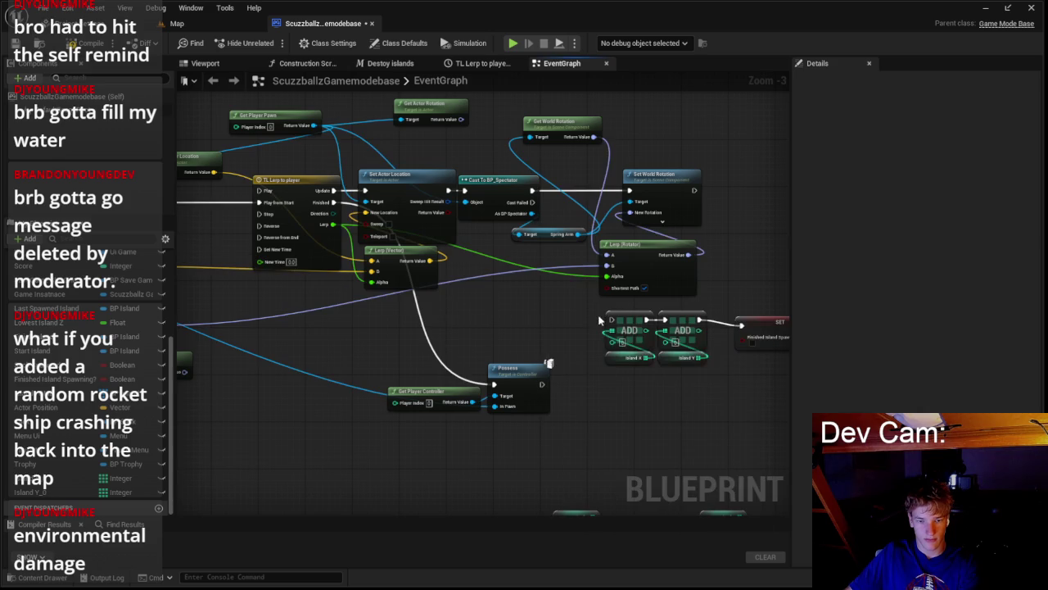
{"action": "left_click_drag", "start_coordinate": [515, 348], "coordinate": [666, 380]}
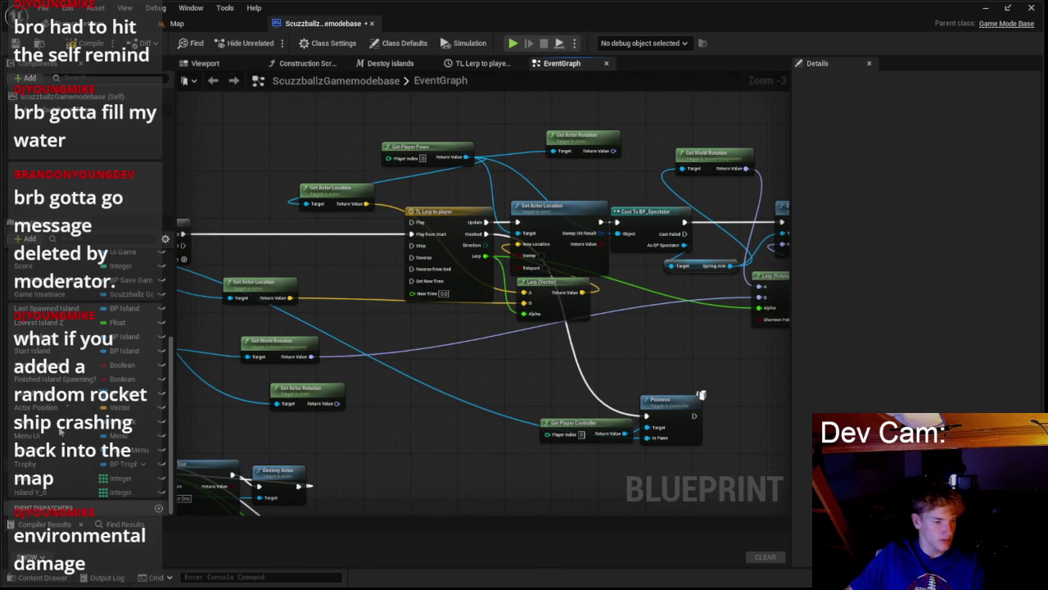
- Add chained SET Island X and SET Island Y nodes, with Island X_0 feeding Island X
{"action": "left_click_drag", "start_coordinate": [70, 370], "coordinate": [187, 275]}
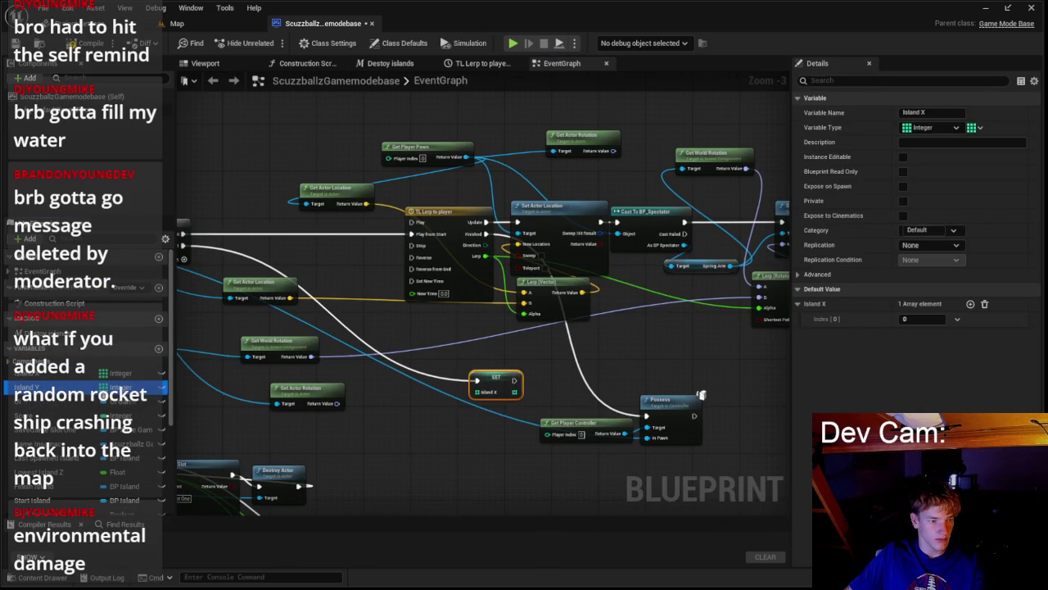
{"action": "left_click_drag", "start_coordinate": [514, 382], "coordinate": [521, 385]}
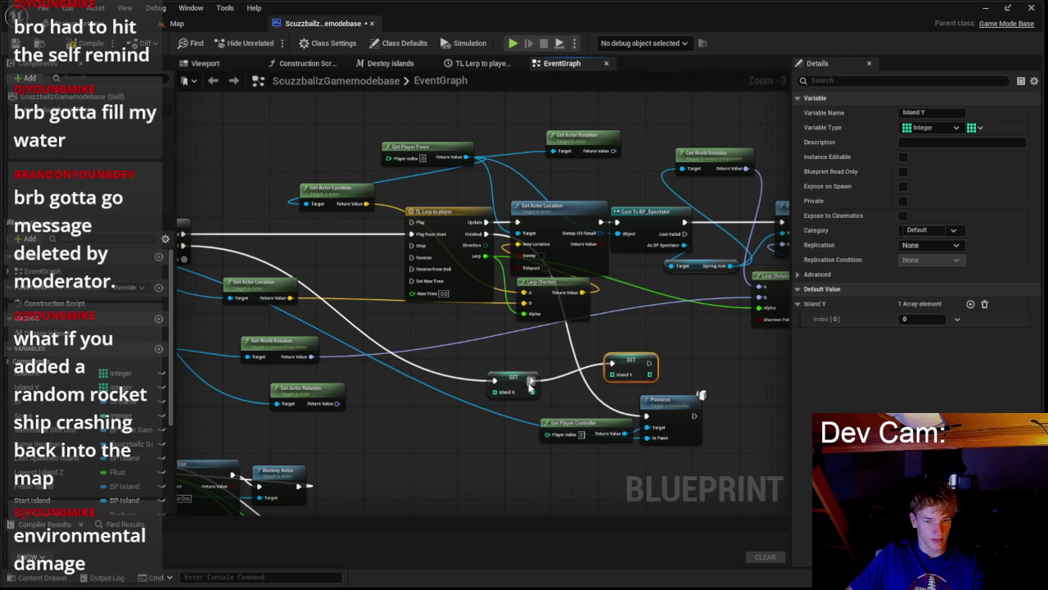
{"action": "scroll", "coordinate": [512, 407], "scroll_direction": "up", "scroll_amount": 3}
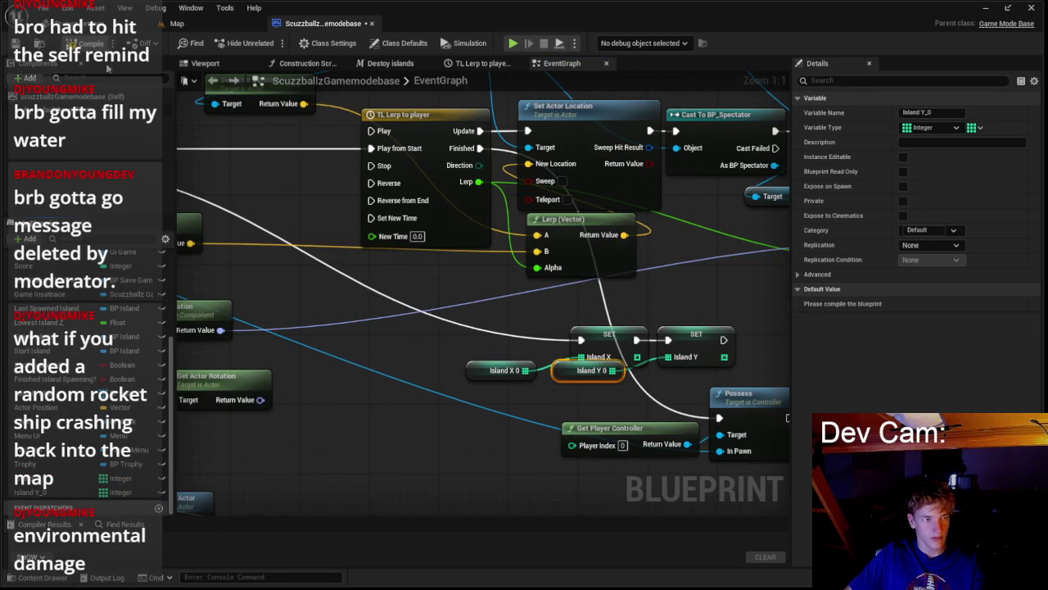
- Delete the second island For Each Loop, REMOVE and ADD nodes
{"action": "left_click_drag", "start_coordinate": [731, 317], "coordinate": [184, 333]}
{"action": "scroll", "coordinate": [412, 398], "scroll_direction": "down", "scroll_amount": 4}
{"action": "left_click_drag", "start_coordinate": [412, 398], "coordinate": [629, 308]}
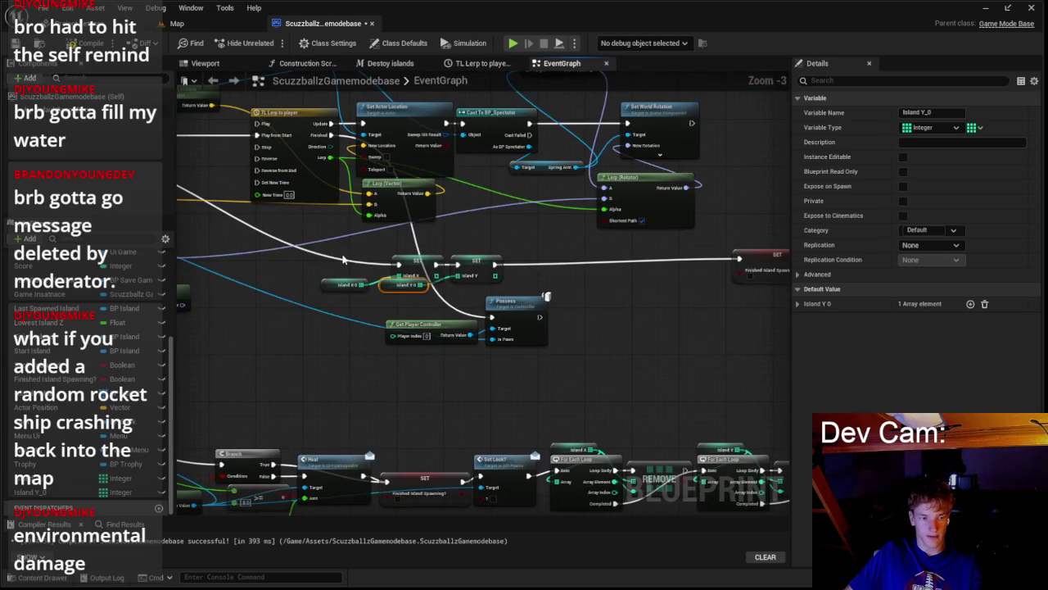
{"action": "scroll", "coordinate": [583, 348], "scroll_direction": "down", "scroll_amount": 3}
{"action": "scroll", "coordinate": [482, 303], "scroll_direction": "up", "scroll_amount": 3}
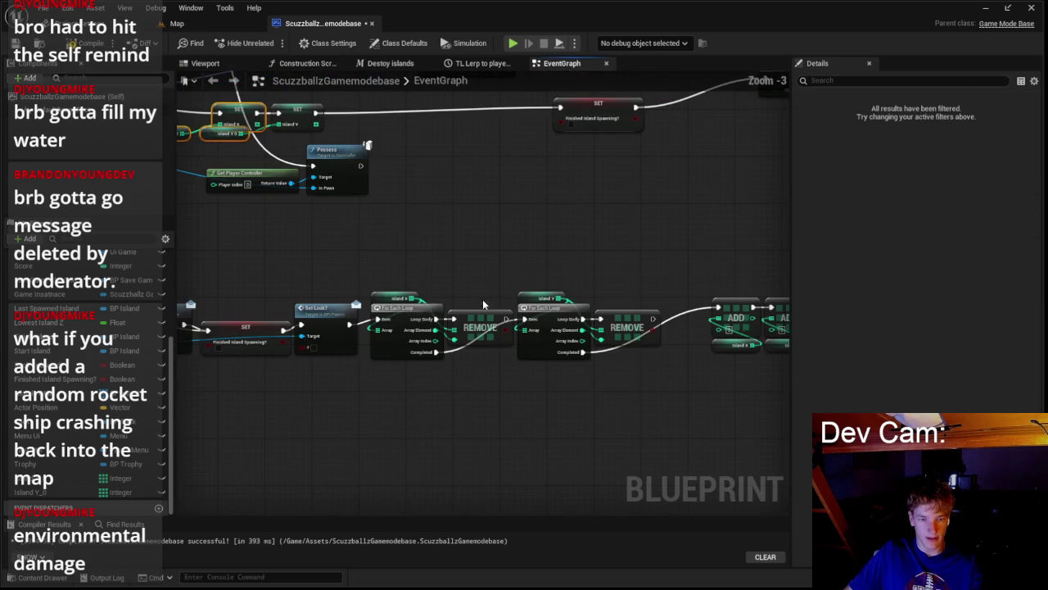
{"action": "left_click_drag", "start_coordinate": [673, 425], "coordinate": [698, 434]}
{"action": "key", "text": "Delete"}
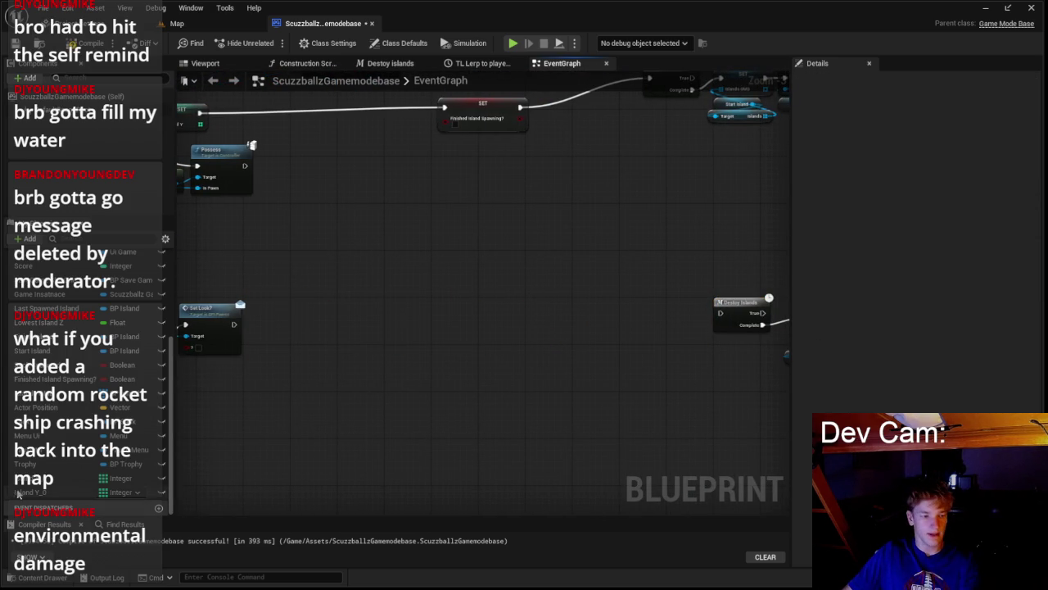
- Paste a copy of the SET Island X and Island Y nodes into the graph
{"action": "scroll", "coordinate": [271, 334], "scroll_direction": "down", "scroll_amount": 1}
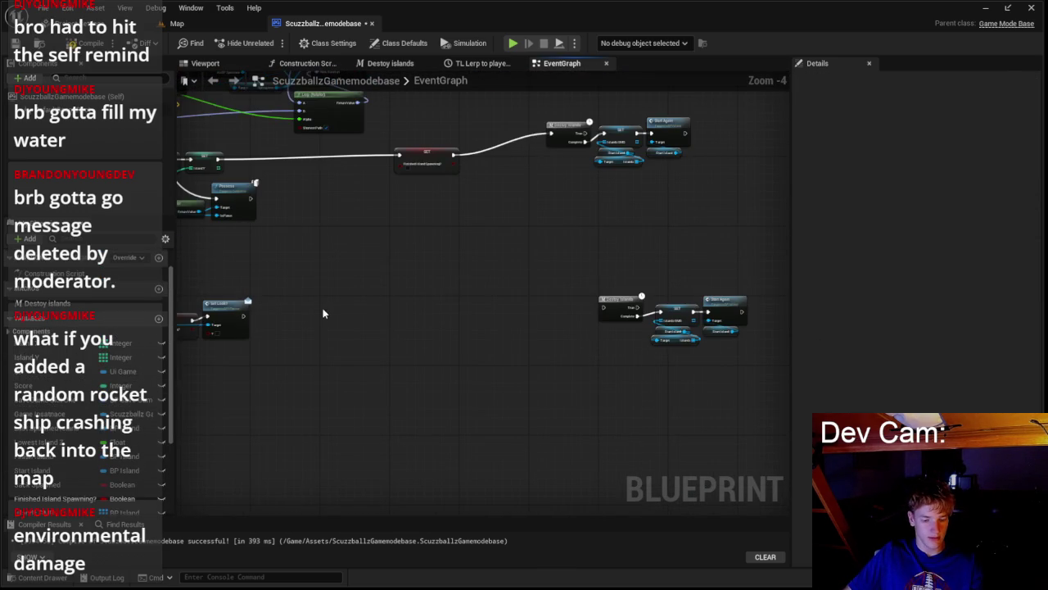
{"action": "key", "text": "ctrl+v"}
{"action": "scroll", "coordinate": [323, 314], "scroll_direction": "up", "scroll_amount": 5}
{"action": "left_click_drag", "start_coordinate": [287, 308], "coordinate": [439, 301]}
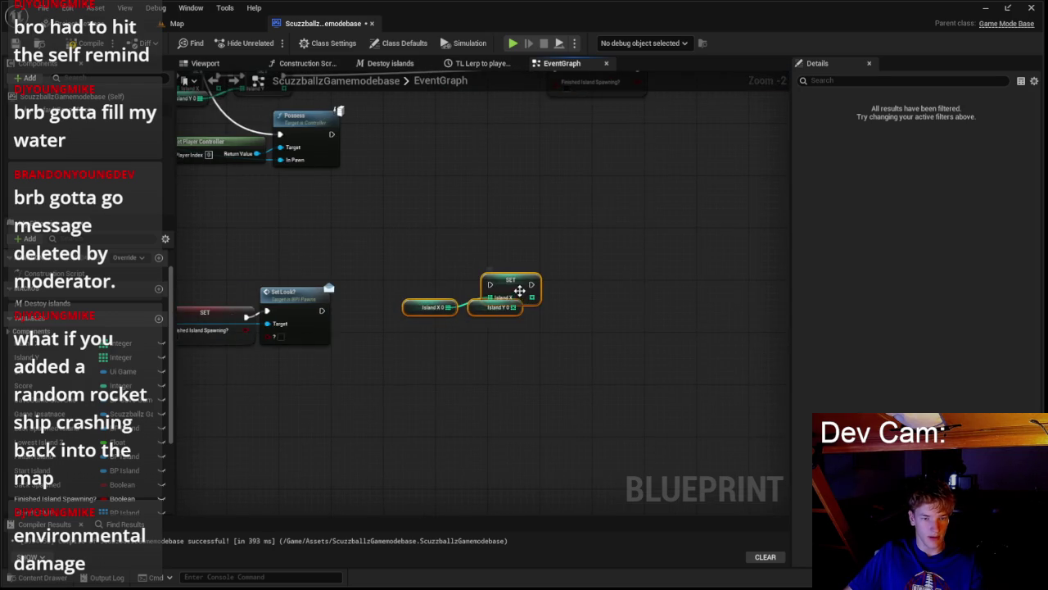
{"action": "scroll", "coordinate": [519, 290], "scroll_direction": "down", "scroll_amount": 3}
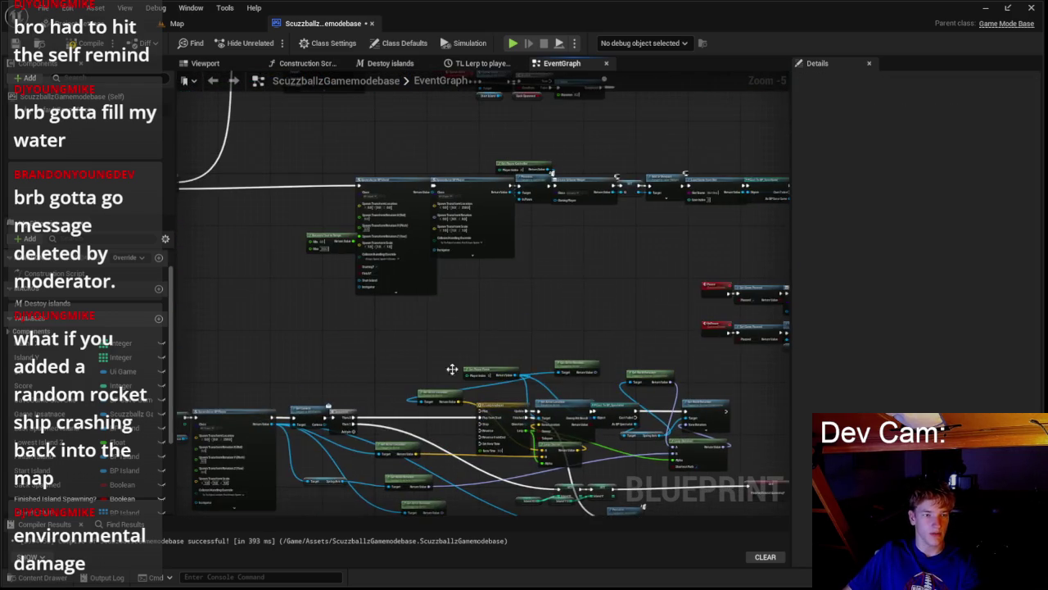
- Paste the Island X/Y reset nodes after Set Look?, ahead of Destroy Islands, then return to the Map
{"action": "mouse_move", "coordinate": [502, 301]}
{"action": "left_mouse_down"}
{"action": "mouse_move", "coordinate": [411, 355]}
{"action": "mouse_move", "coordinate": [450, 386]}
{"action": "mouse_move", "coordinate": [529, 339]}
{"action": "mouse_move", "coordinate": [581, 277]}
{"action": "left_mouse_up"}
{"action": "scroll", "coordinate": [435, 358], "scroll_direction": "down", "scroll_amount": 1}
{"action": "scroll", "coordinate": [528, 329], "scroll_direction": "up", "scroll_amount": 5}
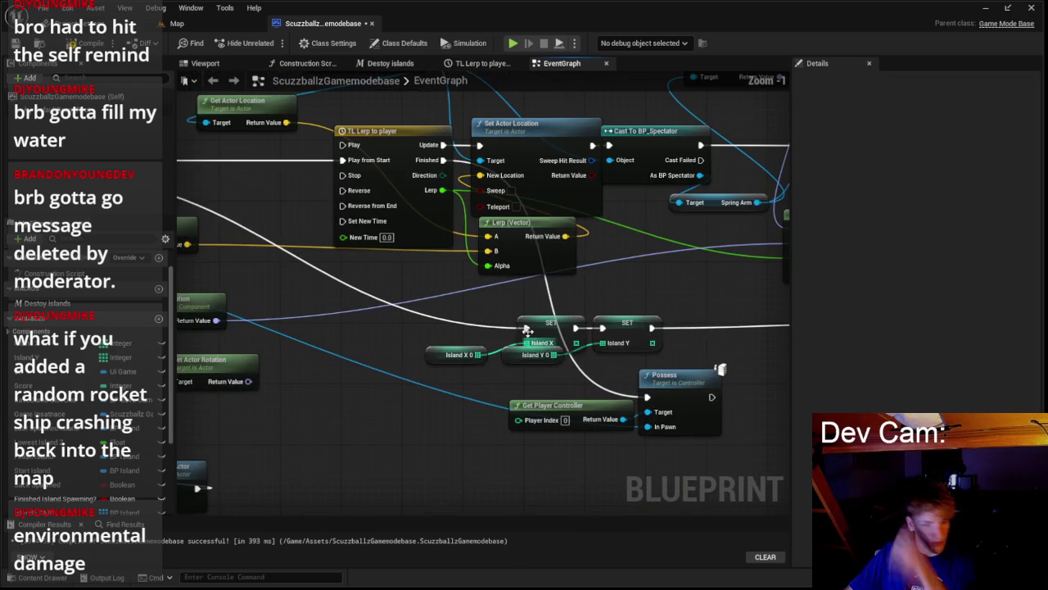
{"action": "scroll", "coordinate": [698, 361], "scroll_direction": "down", "scroll_amount": 2}
{"action": "left_click_drag", "start_coordinate": [698, 361], "coordinate": [529, 297]}
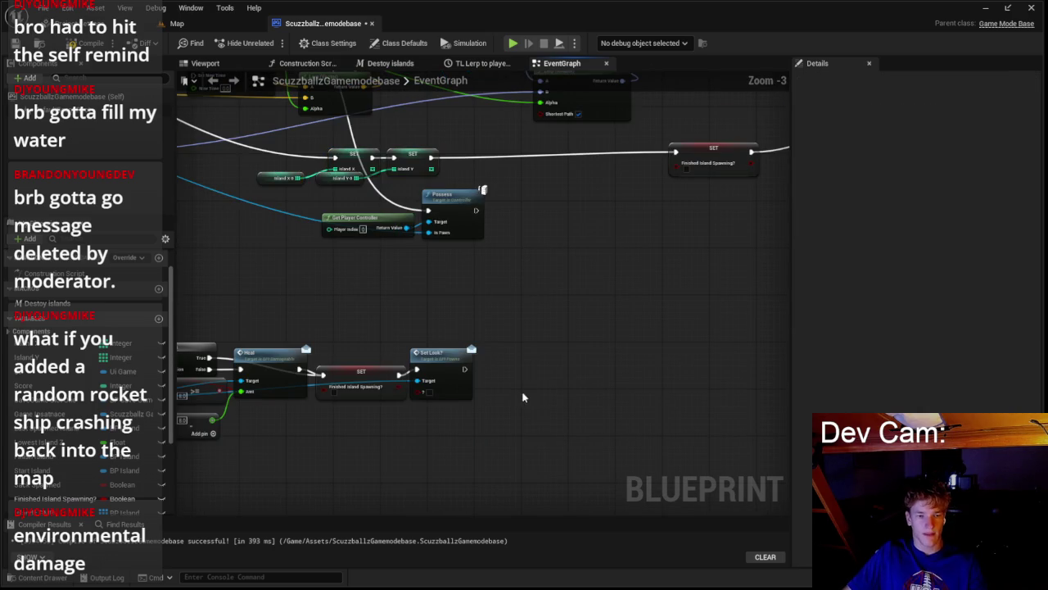
{"action": "key", "text": "ctrl+v"}
{"action": "scroll", "coordinate": [522, 397], "scroll_direction": "up", "scroll_amount": 2}
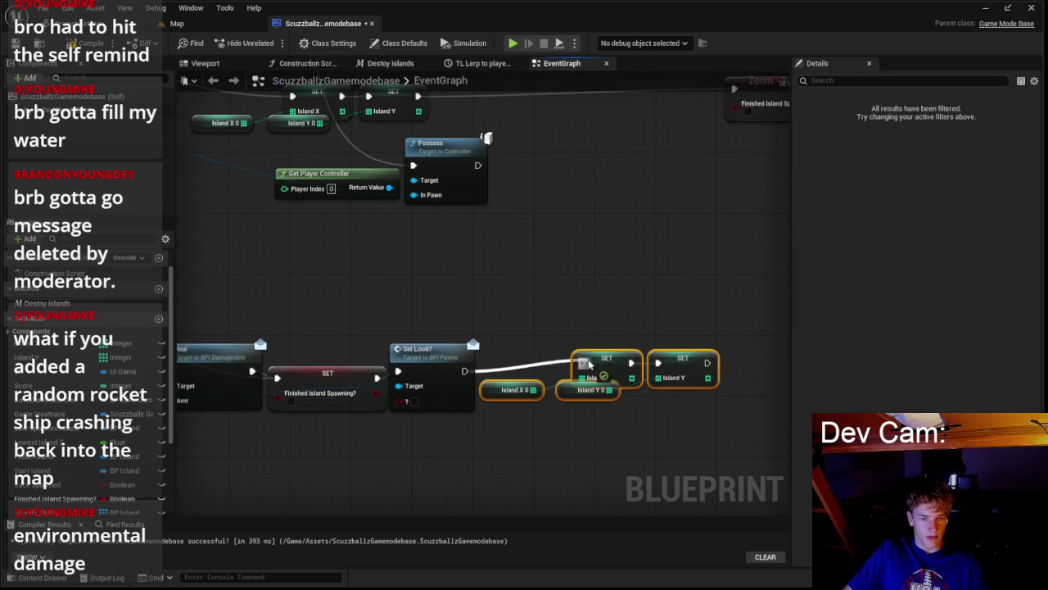
{"action": "left_click_drag", "start_coordinate": [590, 365], "coordinate": [479, 328]}
{"action": "scroll", "coordinate": [507, 287], "scroll_direction": "down", "scroll_amount": 3}
{"action": "scroll", "coordinate": [615, 332], "scroll_direction": "up", "scroll_amount": 2}
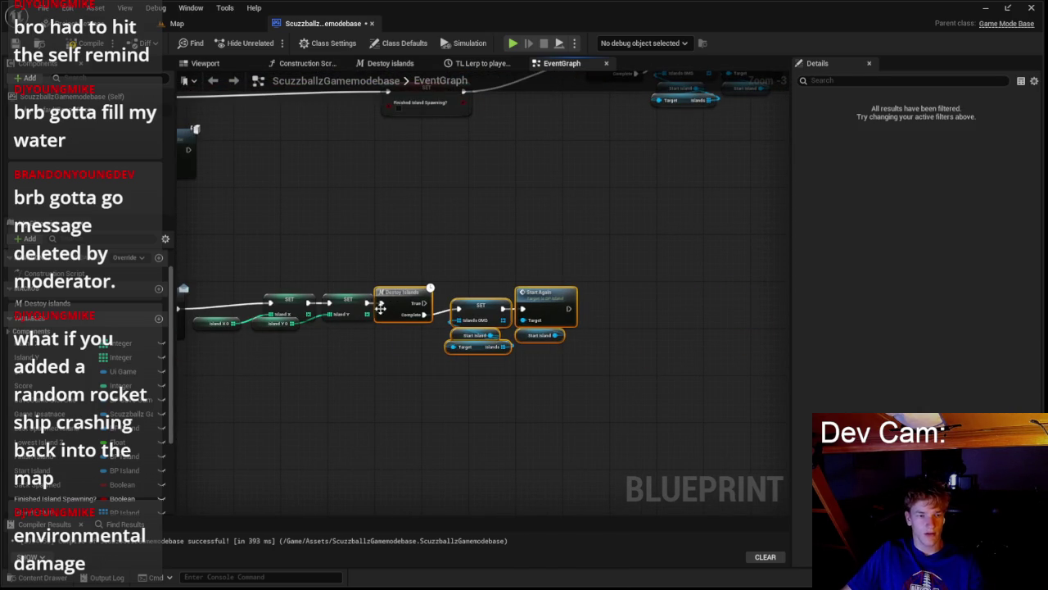
{"action": "left_click", "coordinate": [177, 23]}
- Launch Play-In-Editor and start a round from the main menu on the floating islands
{"action": "left_click", "coordinate": [271, 43]}
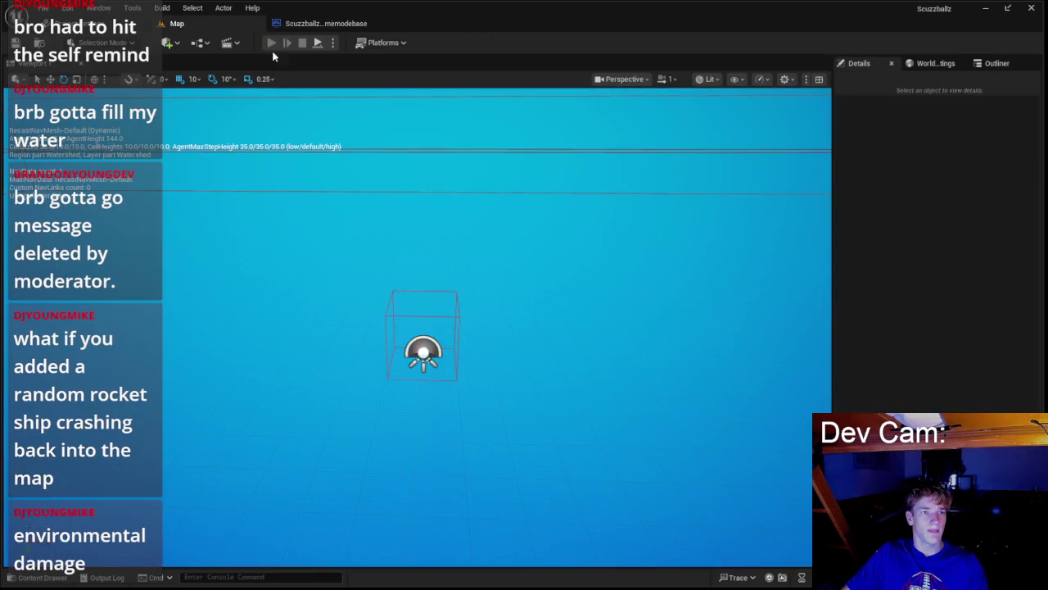
{"action": "left_click", "coordinate": [418, 312]}
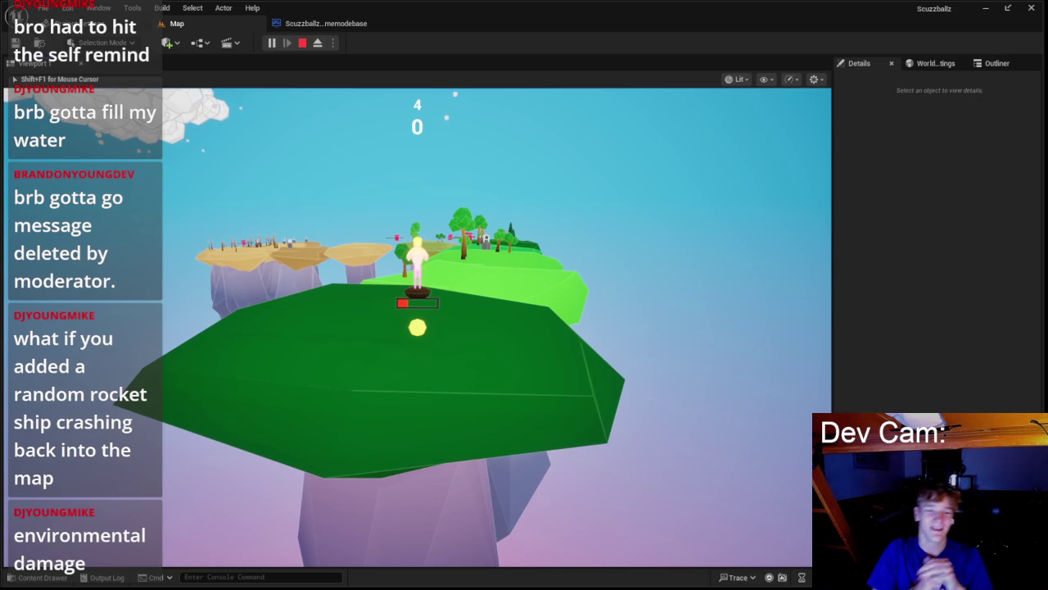
- Stop the playtest, open BP_Trophy, and inspect the lower Spawn Sack node and Island variable
{"action": "key", "text": "Escape"}
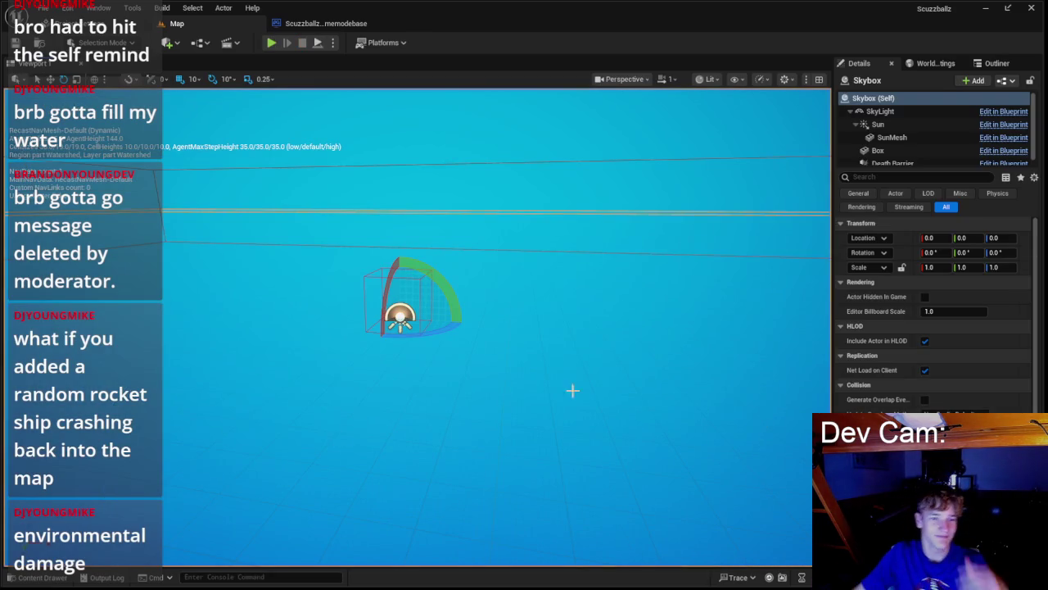
{"action": "left_click", "coordinate": [33, 578]}
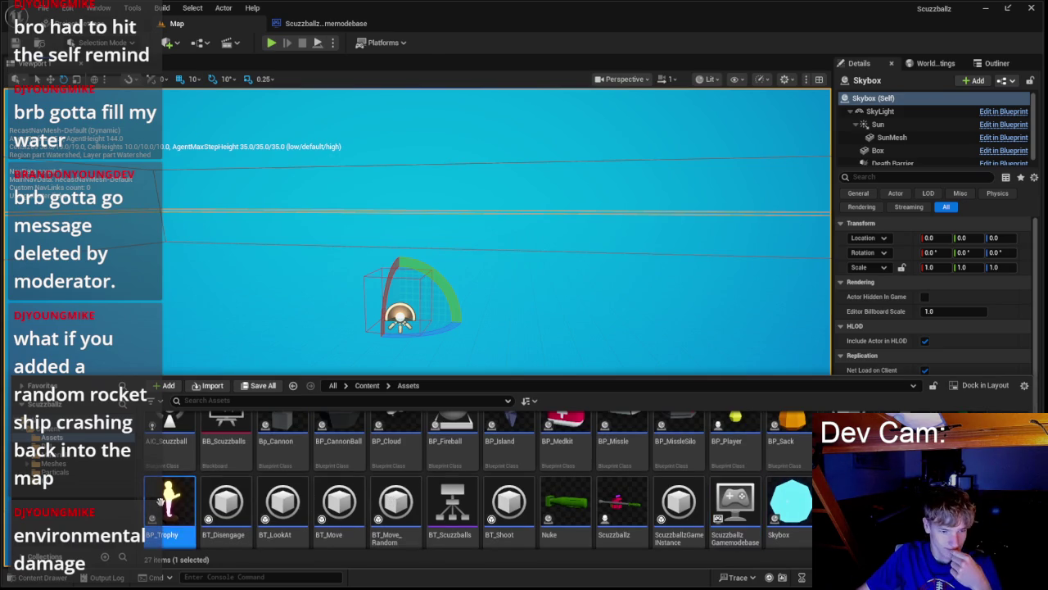
{"action": "double_click", "coordinate": [160, 501]}
{"action": "scroll", "coordinate": [461, 320], "scroll_direction": "down", "scroll_amount": 4}
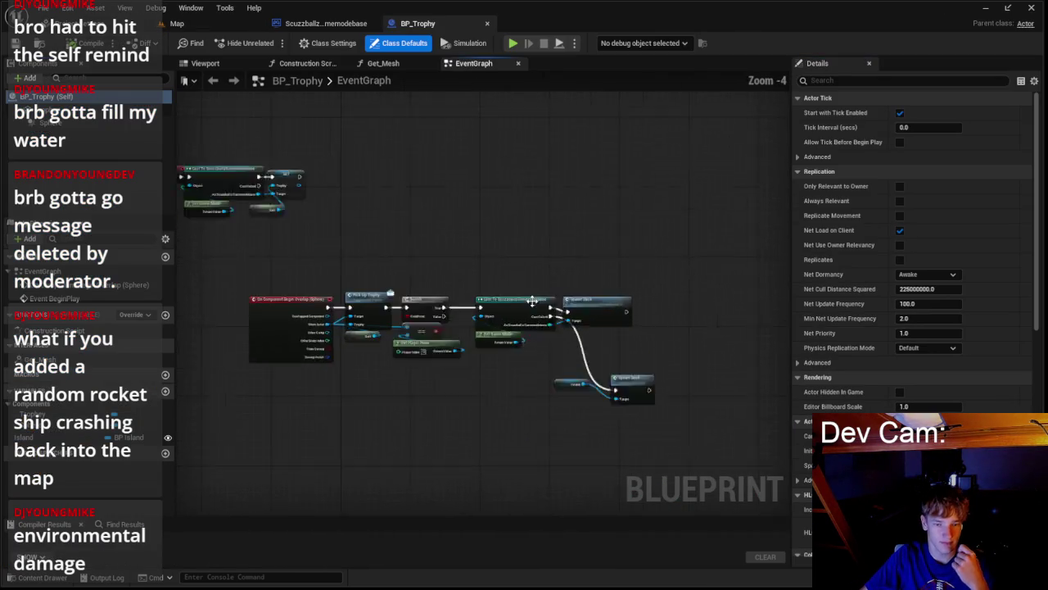
{"action": "scroll", "coordinate": [533, 302], "scroll_direction": "up", "scroll_amount": 2}
{"action": "left_click", "coordinate": [583, 386]}
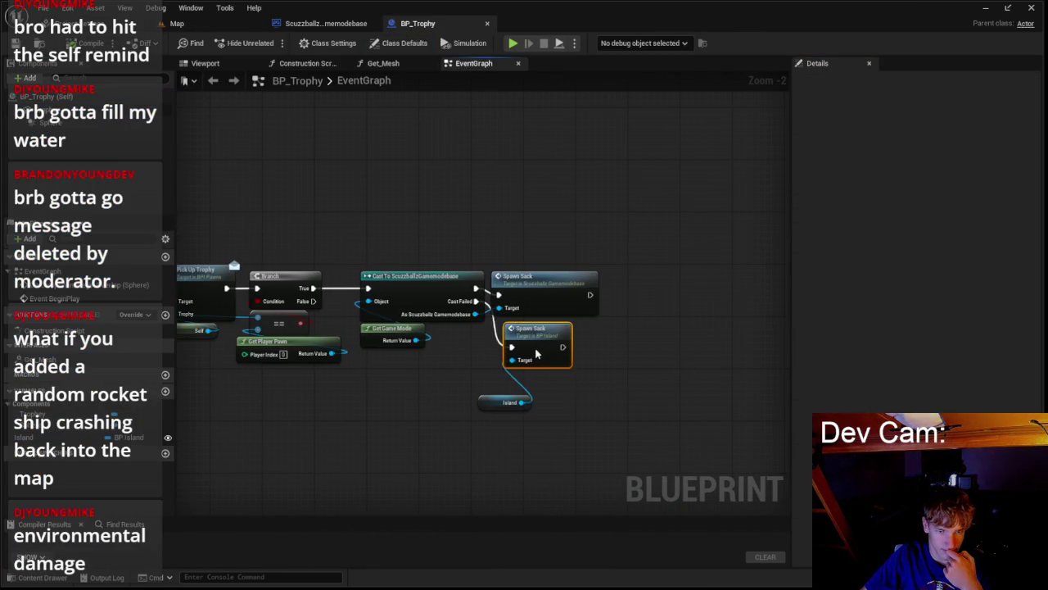
{"action": "left_click", "coordinate": [494, 401]}
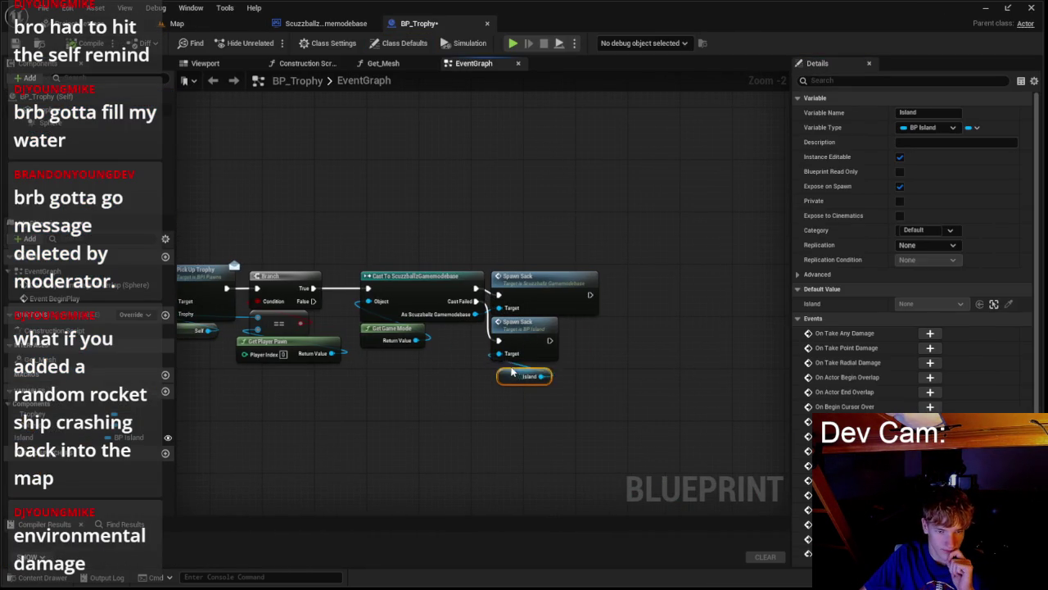
{"action": "scroll", "coordinate": [544, 369], "scroll_direction": "up", "scroll_amount": 2}
- Check the game mode's Spawn Sack node and the Pick Up Trophy interface definition in BP_Trophy
{"action": "left_click", "coordinate": [527, 258]}
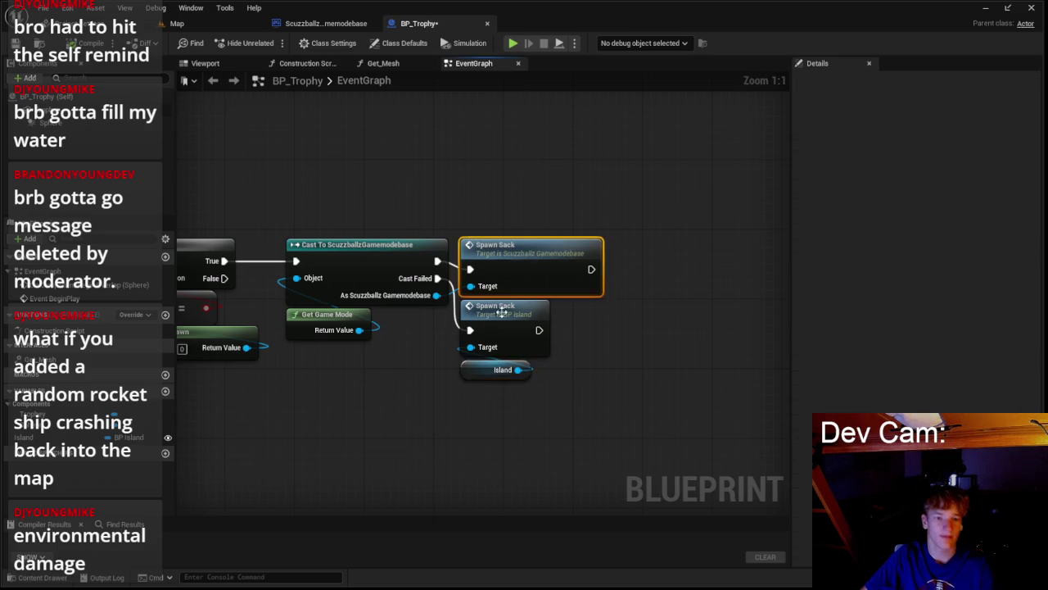
{"action": "scroll", "coordinate": [363, 369], "scroll_direction": "down", "scroll_amount": 3}
{"action": "scroll", "coordinate": [486, 364], "scroll_direction": "up", "scroll_amount": 1}
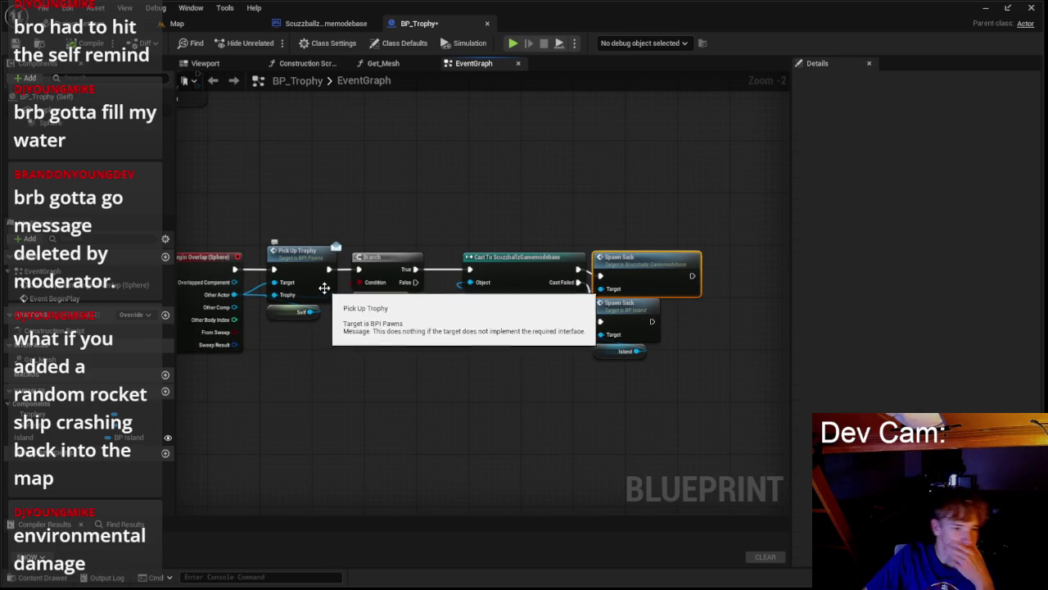
{"action": "scroll", "coordinate": [323, 330], "scroll_direction": "up", "scroll_amount": 1}
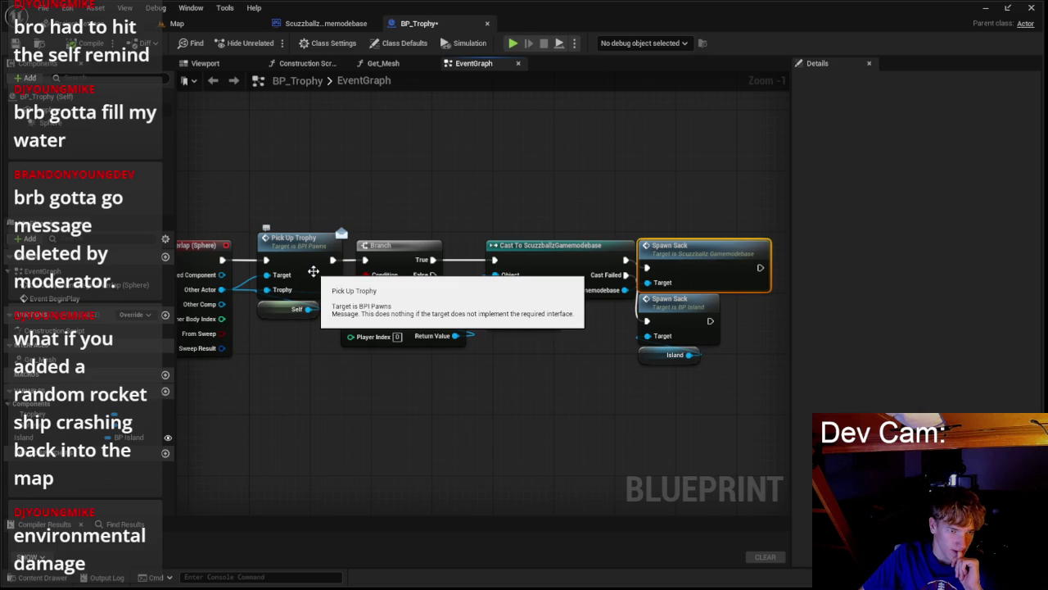
{"action": "double_click", "coordinate": [313, 270]}
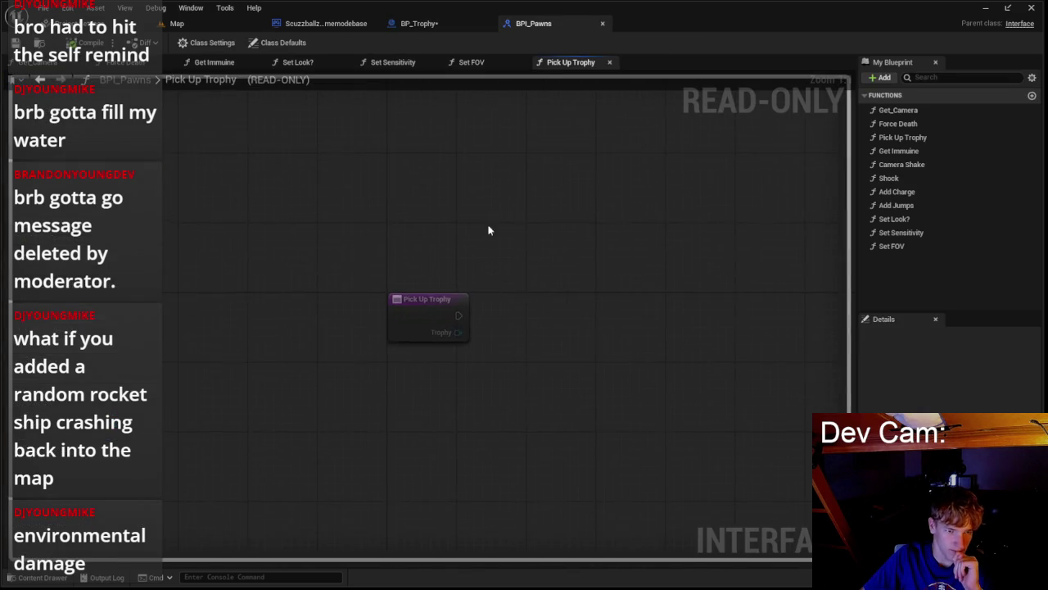
{"action": "left_click", "coordinate": [443, 27]}
- Browse the Content Drawer again, then return to the Map level and start a playtest
{"action": "left_click", "coordinate": [33, 577]}
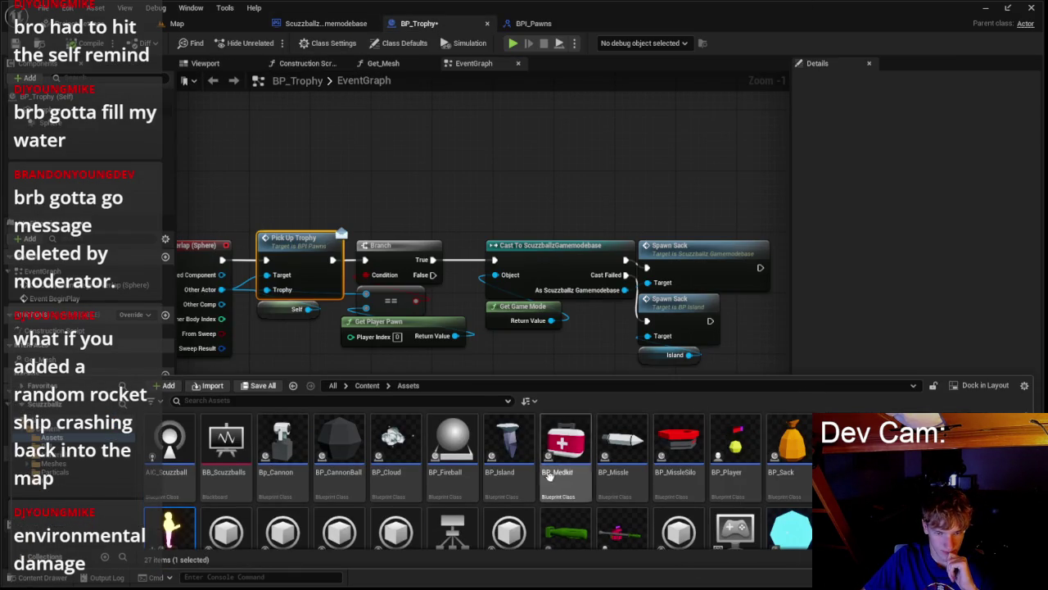
{"action": "scroll", "coordinate": [774, 473], "scroll_direction": "down", "scroll_amount": 2}
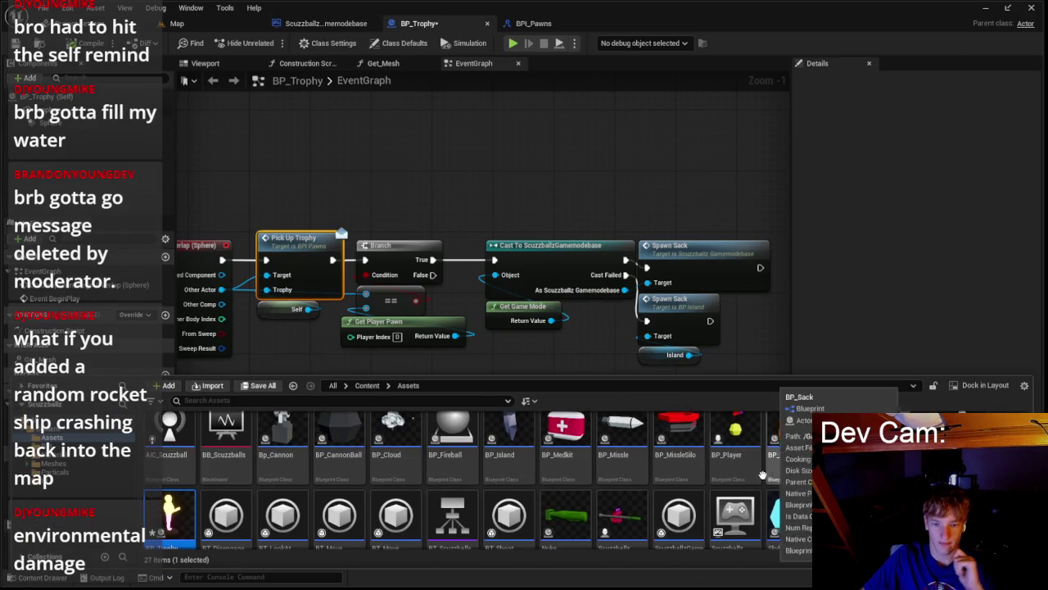
{"action": "scroll", "coordinate": [386, 479], "scroll_direction": "up", "scroll_amount": 1}
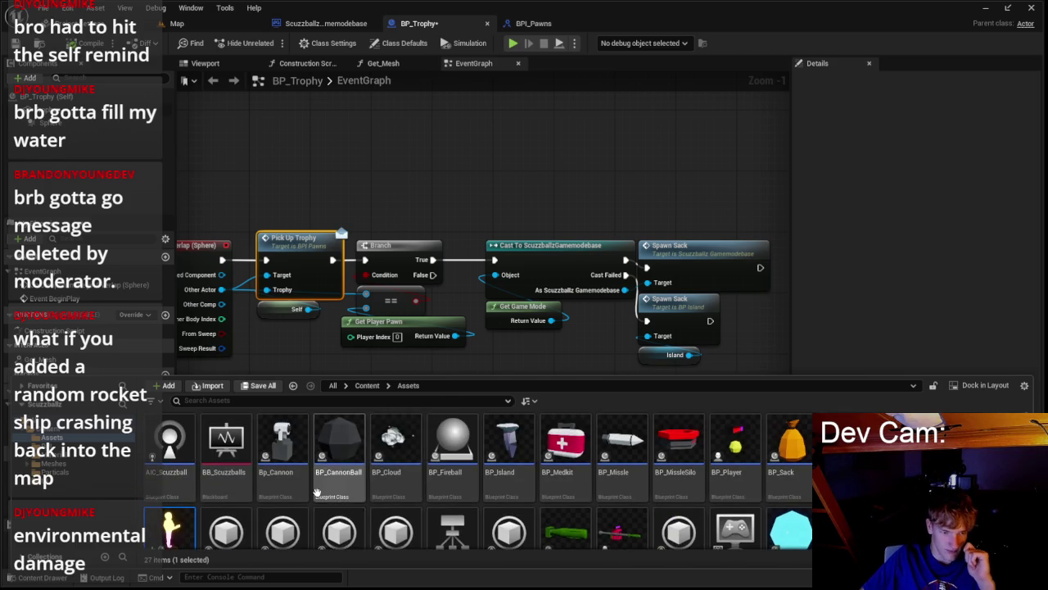
{"action": "scroll", "coordinate": [464, 478], "scroll_direction": "down", "scroll_amount": 1}
{"action": "scroll", "coordinate": [532, 479], "scroll_direction": "up", "scroll_amount": 1}
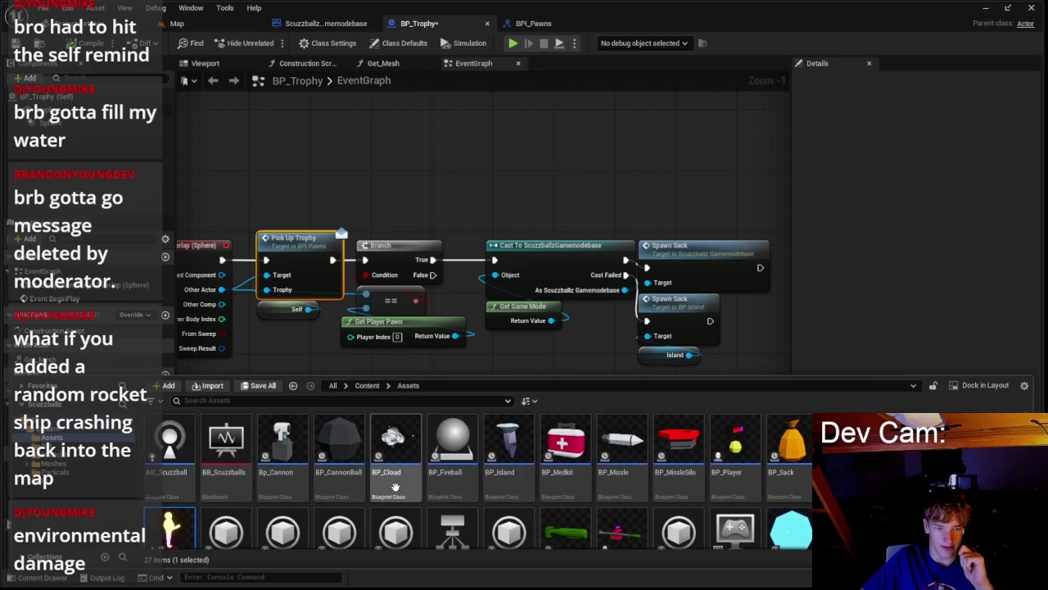
{"action": "scroll", "coordinate": [631, 485], "scroll_direction": "down", "scroll_amount": 1}
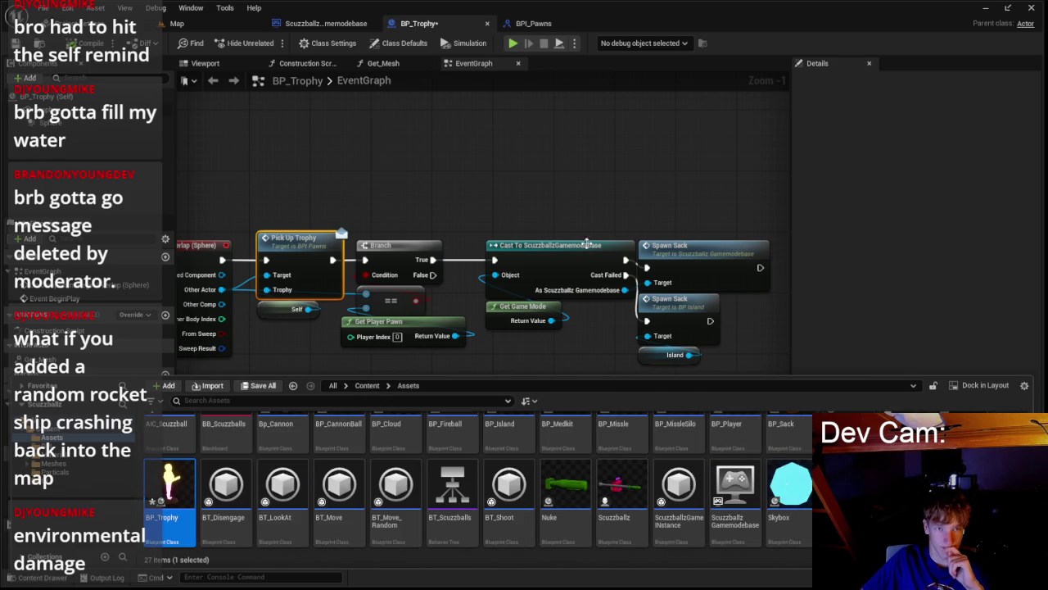
{"action": "scroll", "coordinate": [308, 447], "scroll_direction": "up", "scroll_amount": 1}
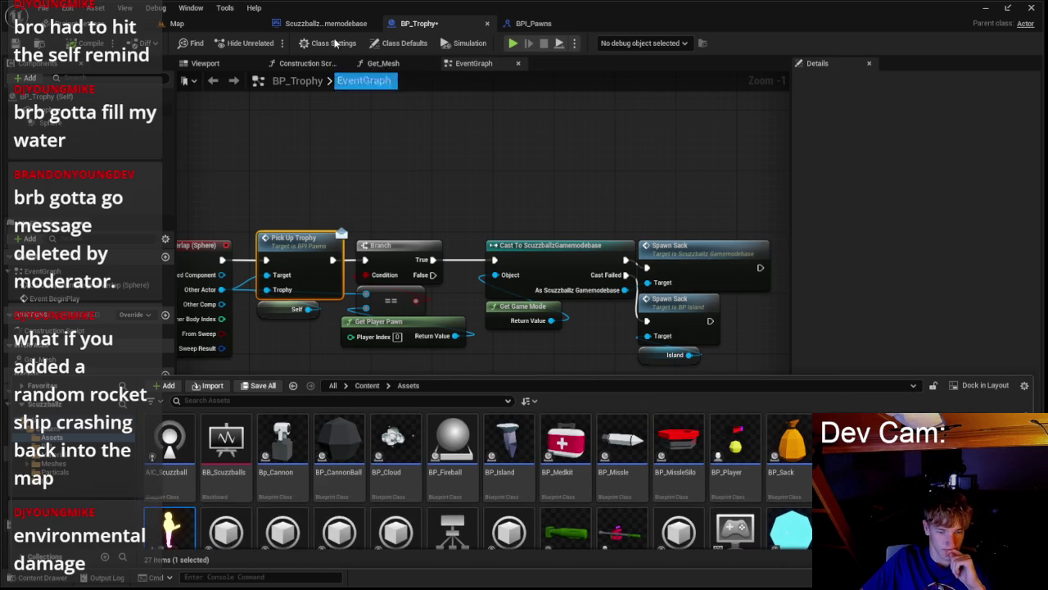
{"action": "left_click", "coordinate": [180, 23]}
{"action": "left_click", "coordinate": [271, 43]}
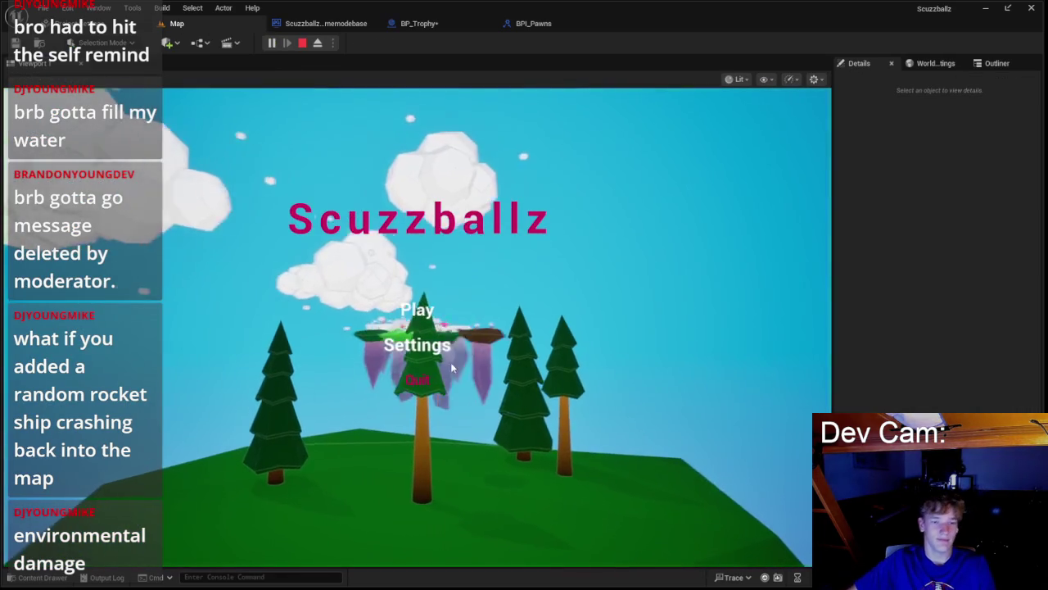
- Start the round and roll the ball across the floating islands toward the snowy ones
{"action": "left_click", "coordinate": [414, 306]}
{"action": "key", "text": "w"}
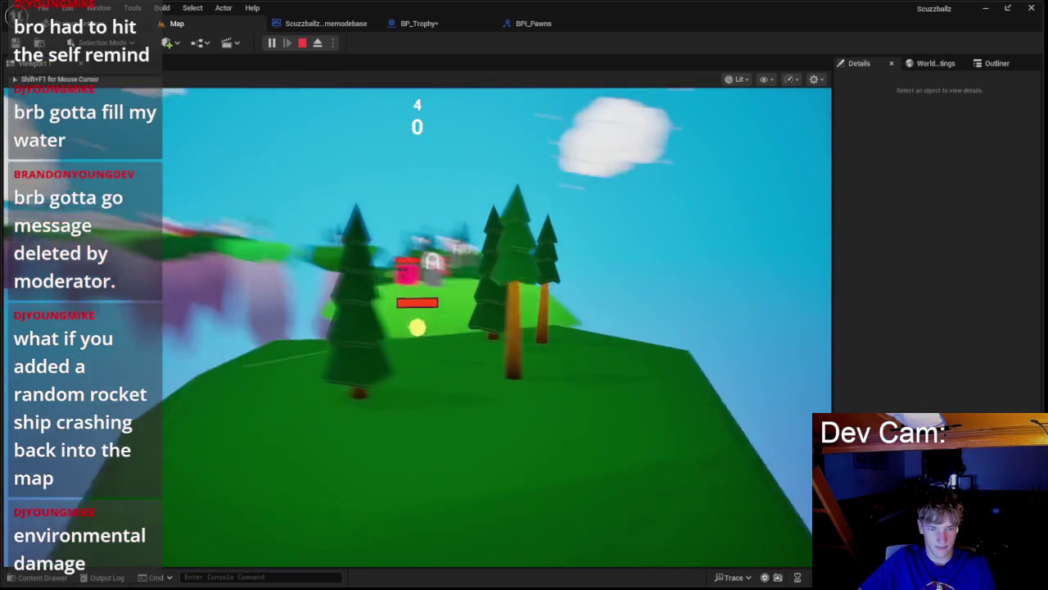
{"action": "key", "text": "w"}
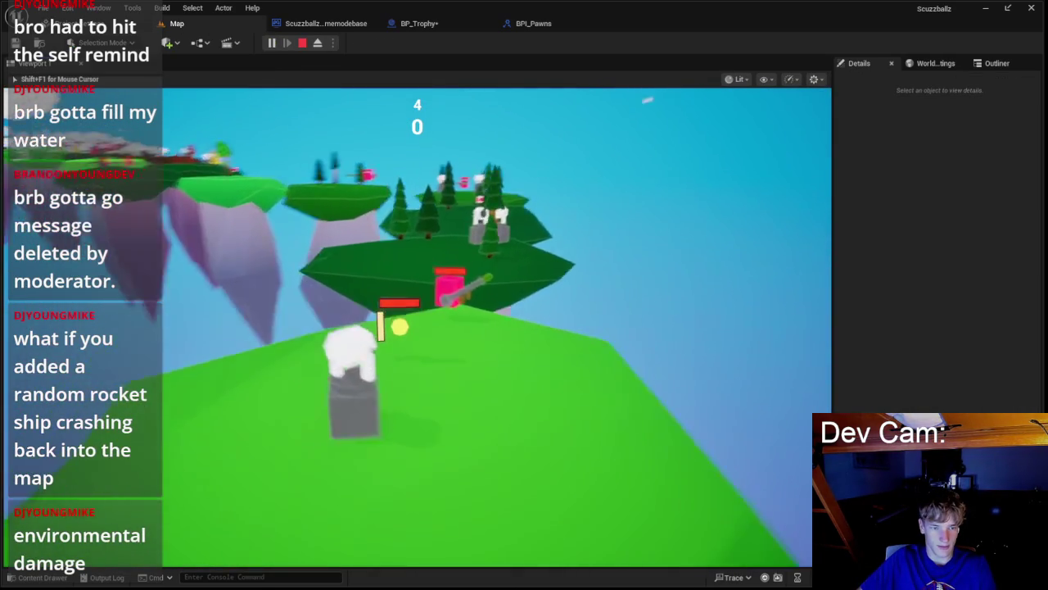
{"action": "key", "text": "w"}
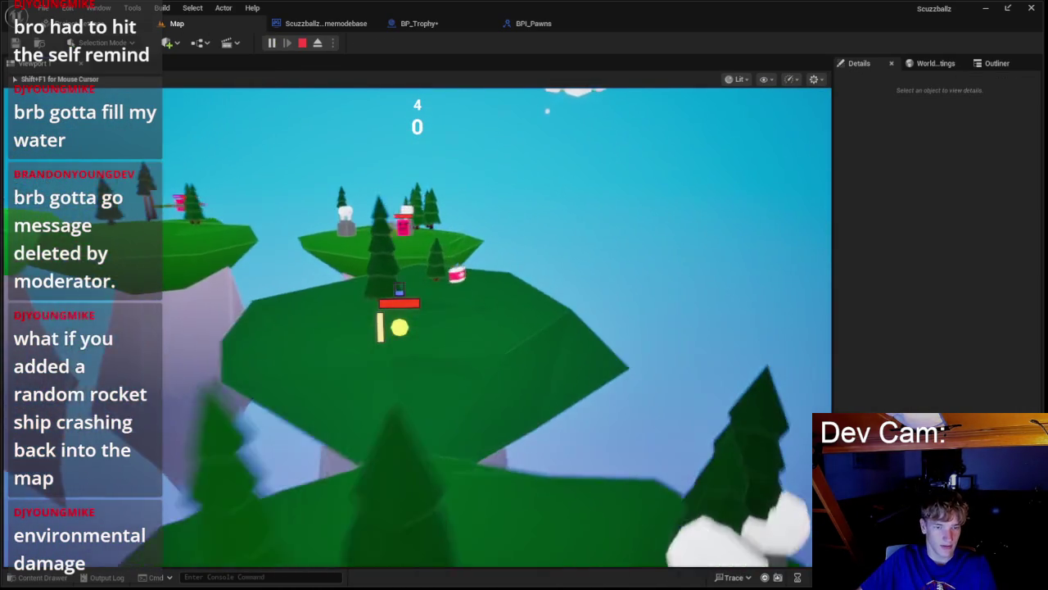
{"action": "key", "text": "w"}
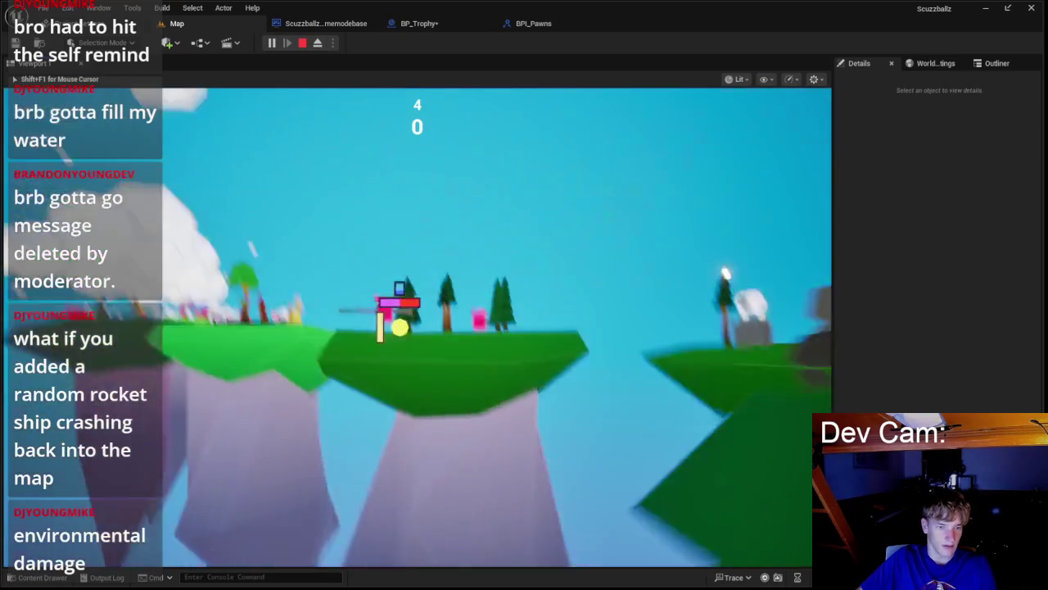
{"action": "key", "text": "w"}
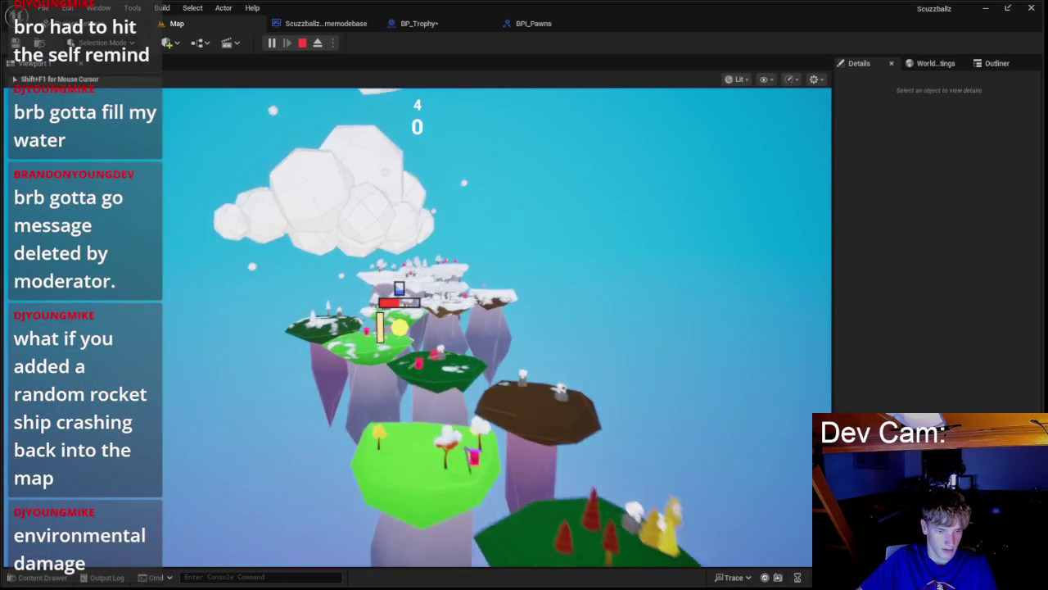
{"action": "key", "text": "w"}
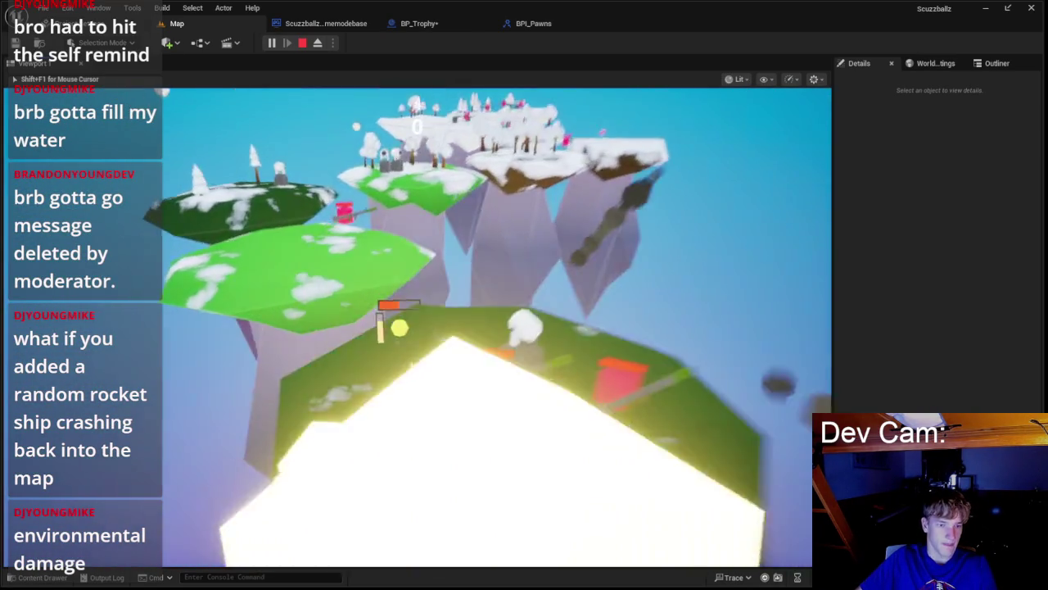
{"action": "key", "text": "w"}
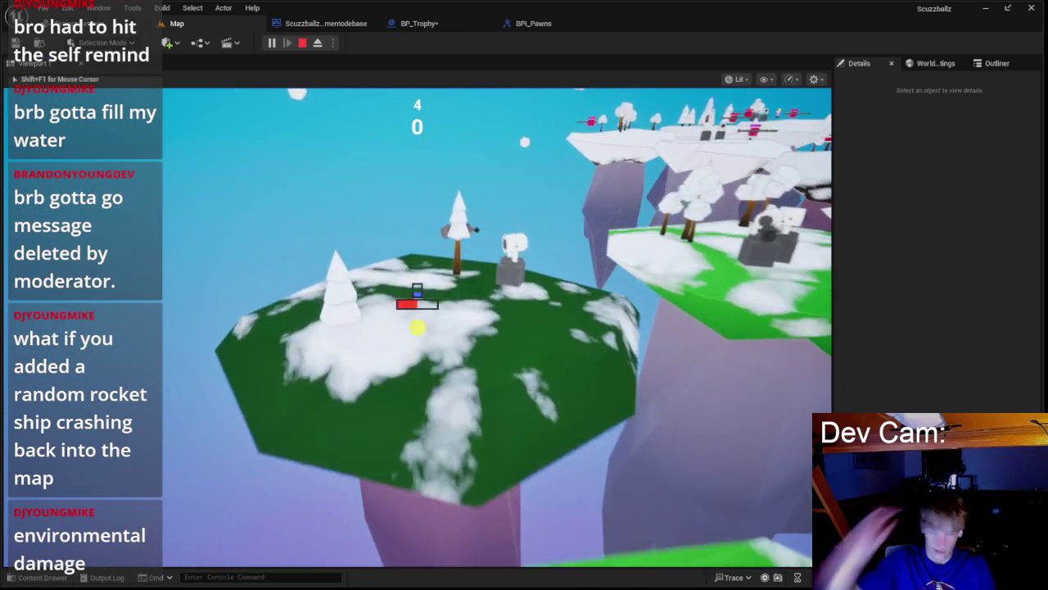
{"action": "key", "text": "w"}
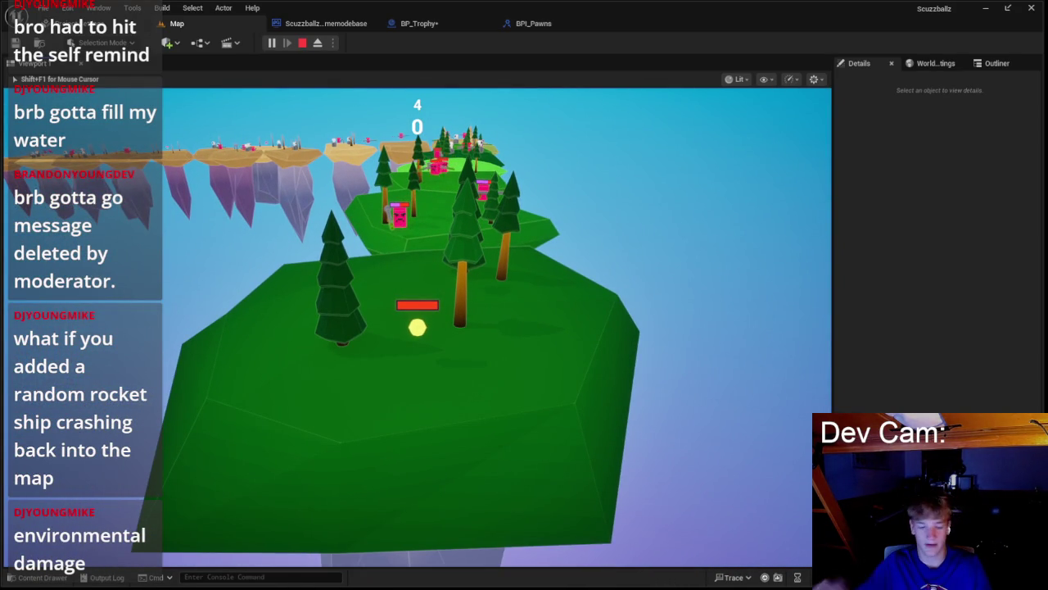
{"action": "key", "text": "w"}
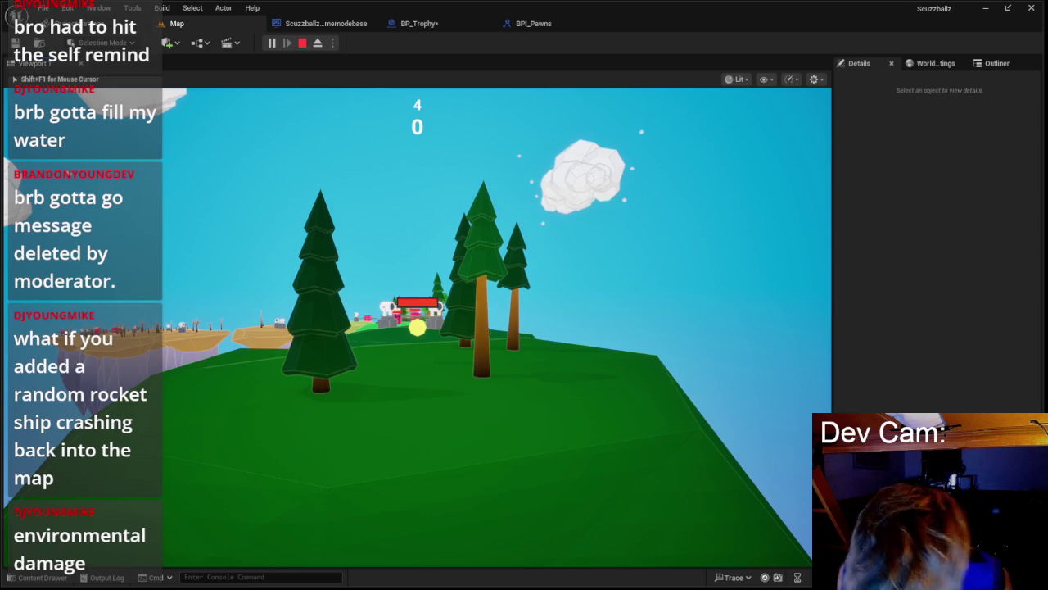
- End the playtest, save the unsaved trophy blueprint, and view the Build menu's level build commands
{"action": "key", "text": "Escape"}
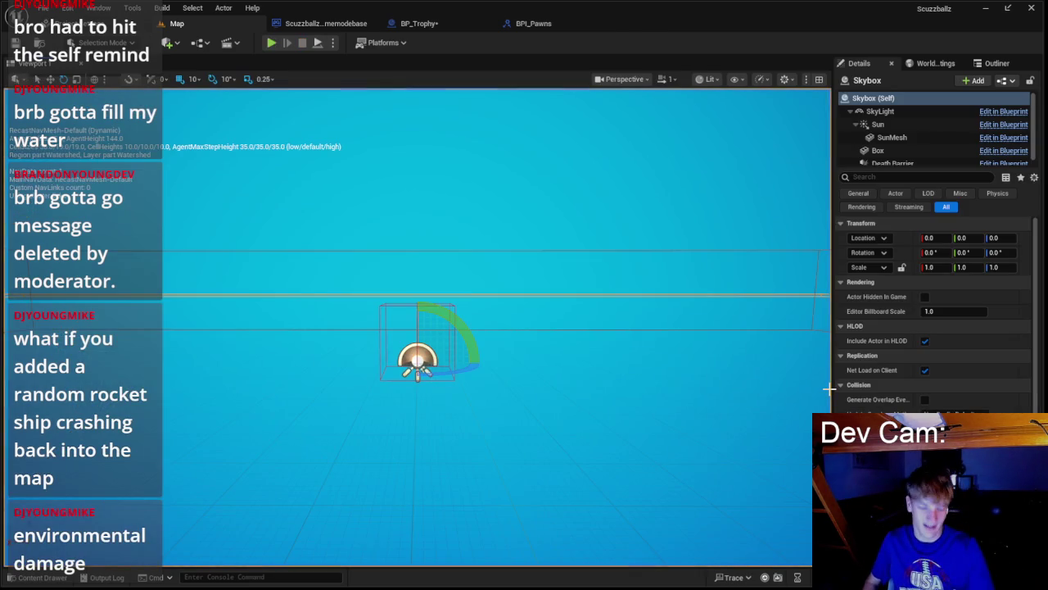
{"action": "key", "text": "ctrl+shift+s"}
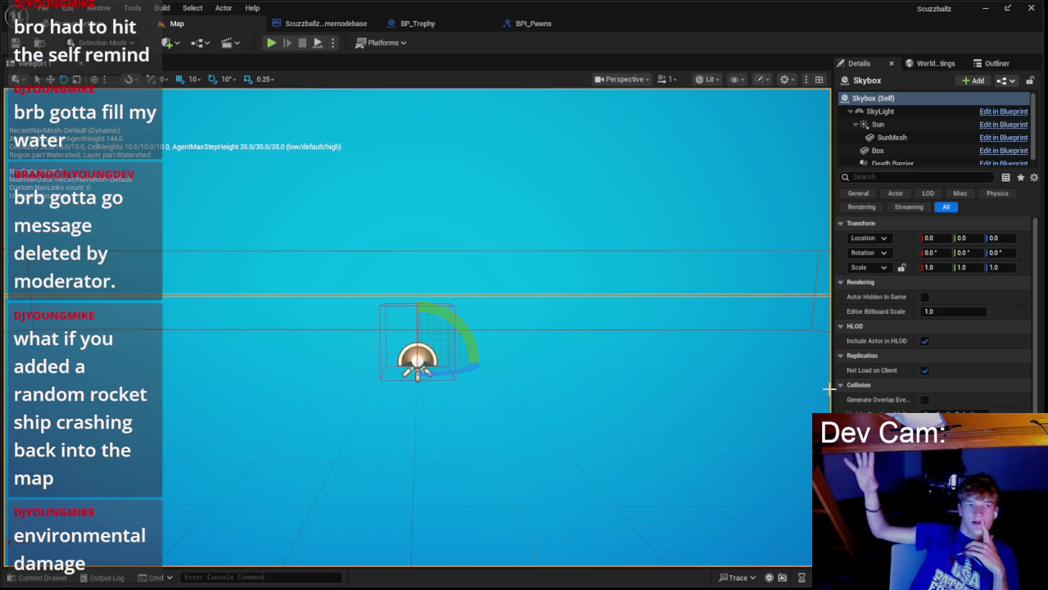
{"action": "left_click", "coordinate": [163, 8]}
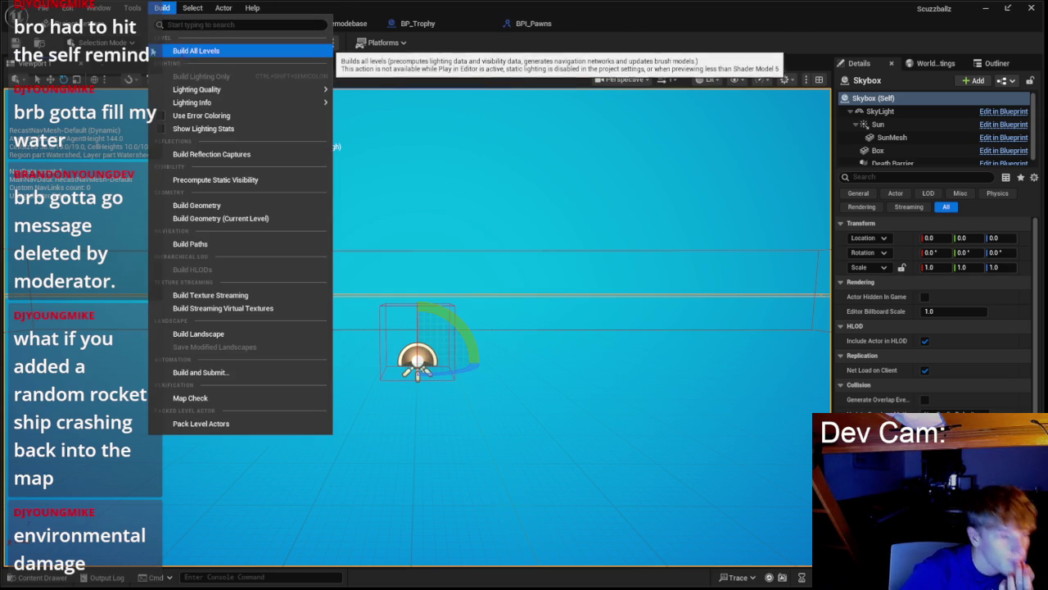
- Review the Platforms > Windows Package Project and binary configuration options, then close the menus unpackaged
{"action": "left_click", "coordinate": [348, 71]}
{"action": "left_click", "coordinate": [402, 46]}
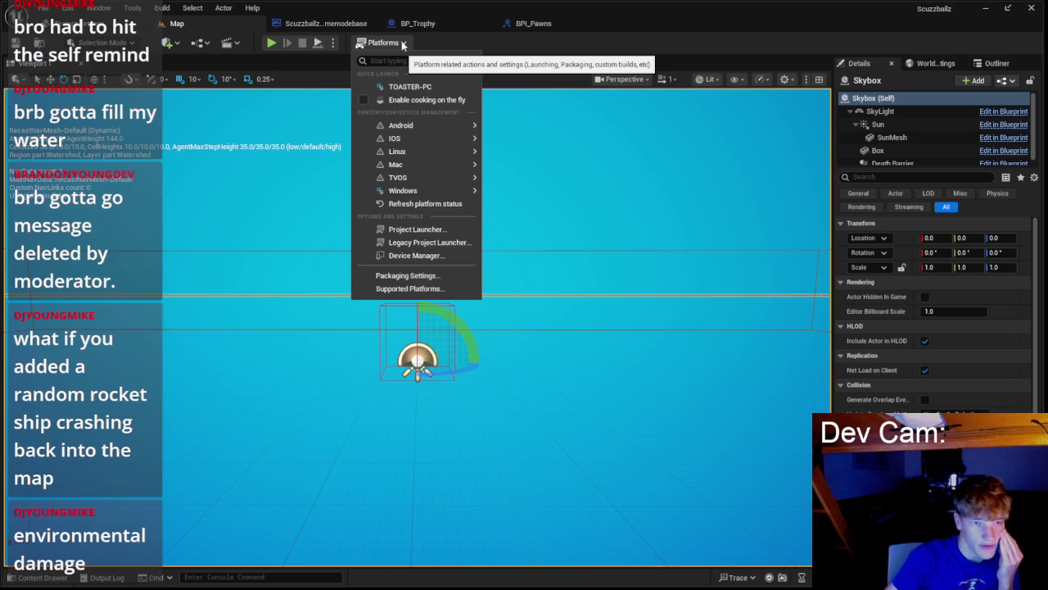
{"action": "mouse_move", "coordinate": [434, 191]}
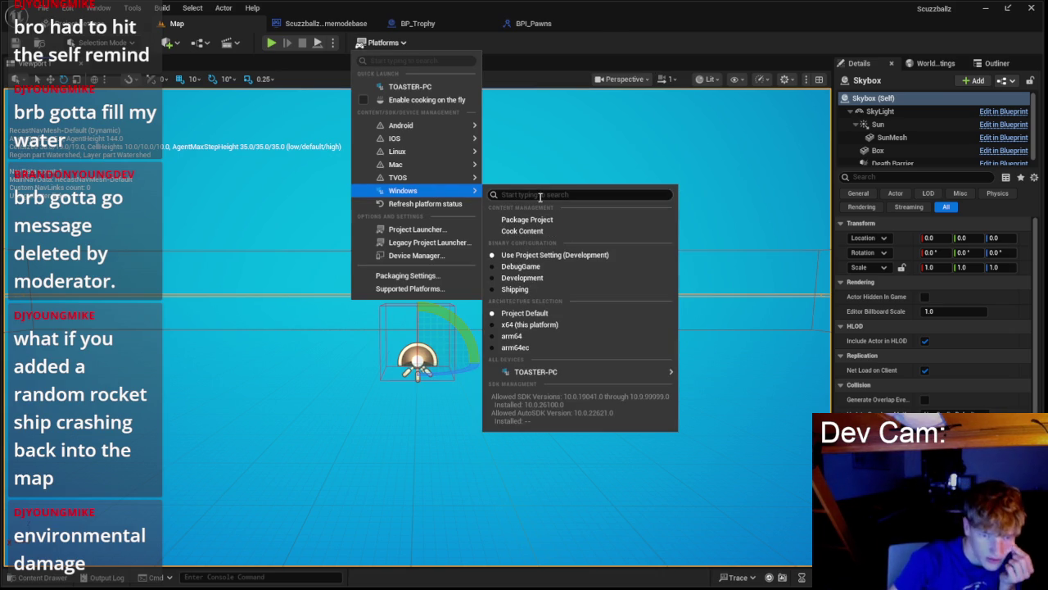
{"action": "mouse_move", "coordinate": [556, 377]}
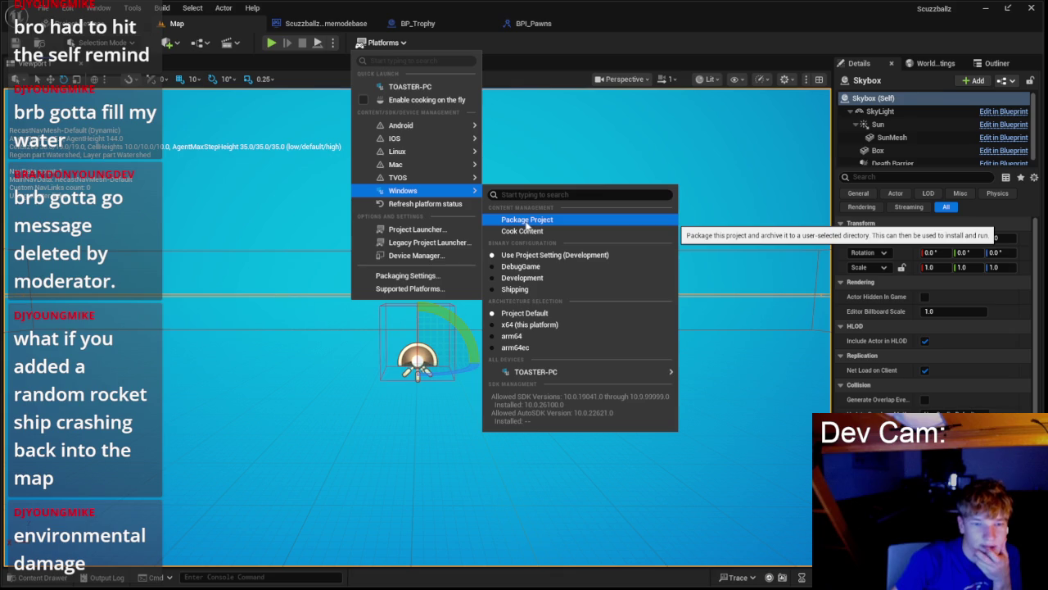
{"action": "key", "text": "Escape"}
{"action": "key", "text": "Escape"}
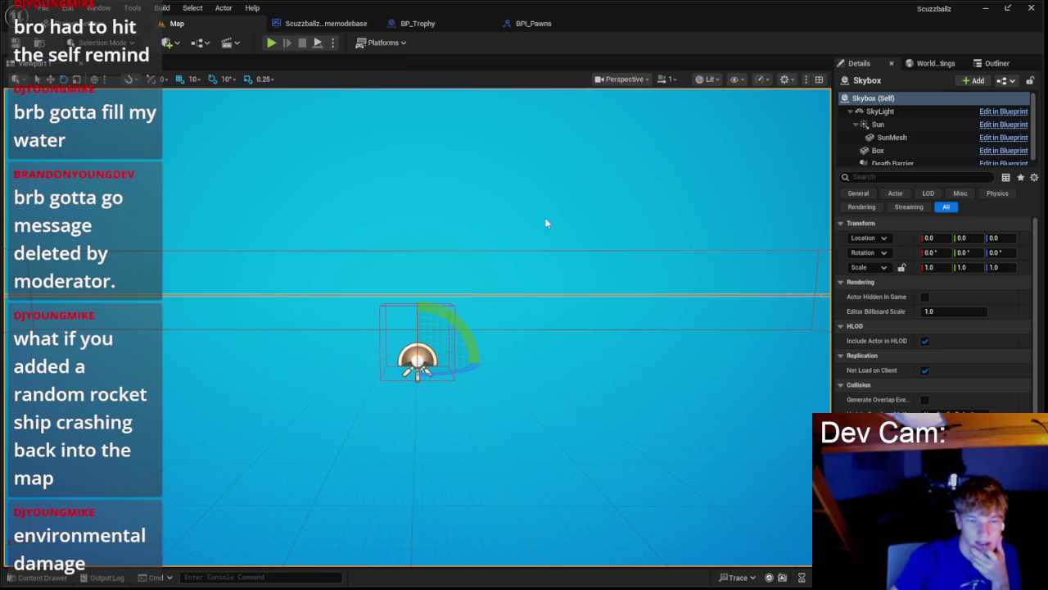